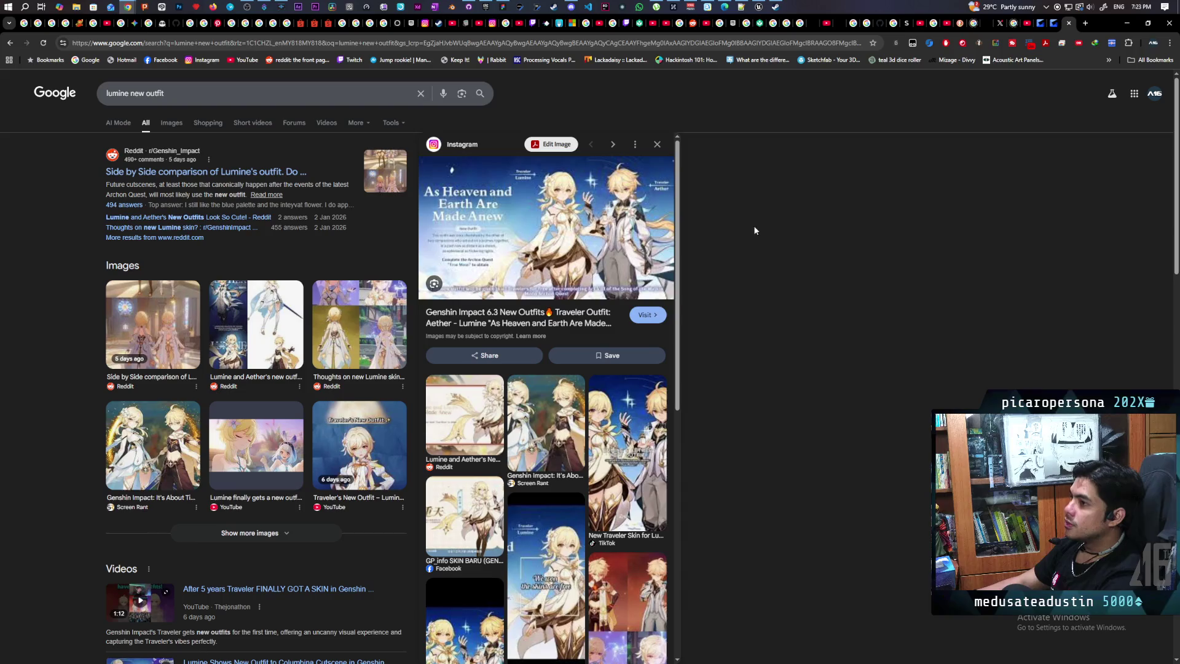
Replace the previous query with 'aether meaning' and run the search
triple_click(260, 93)
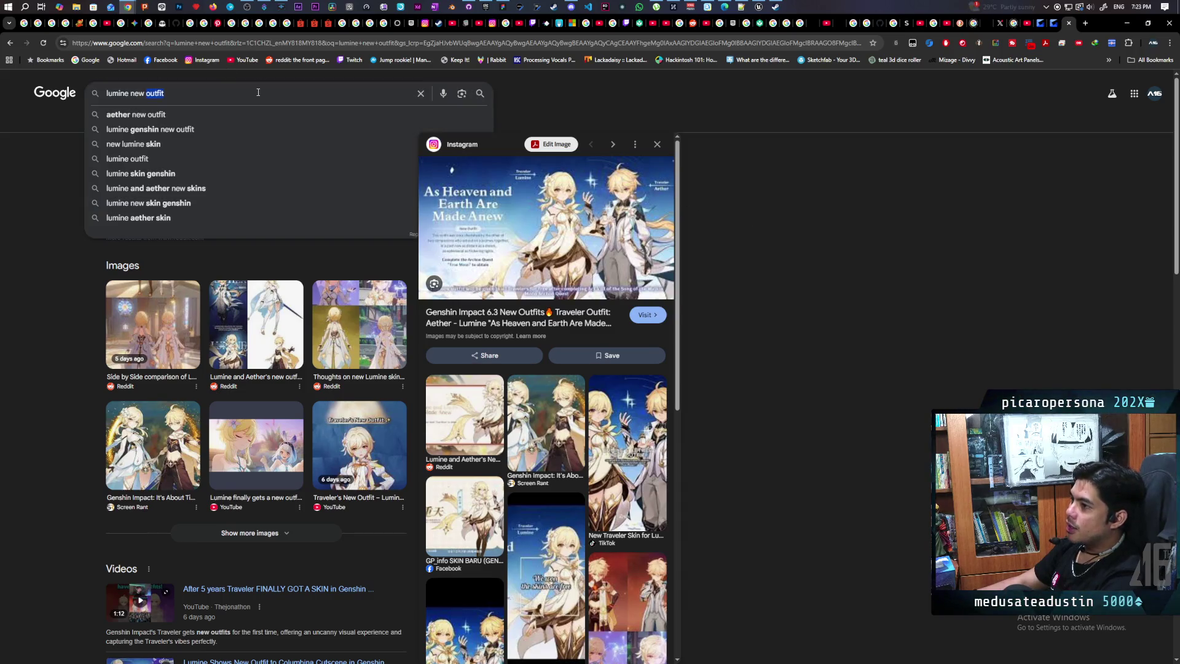
type("aether ")
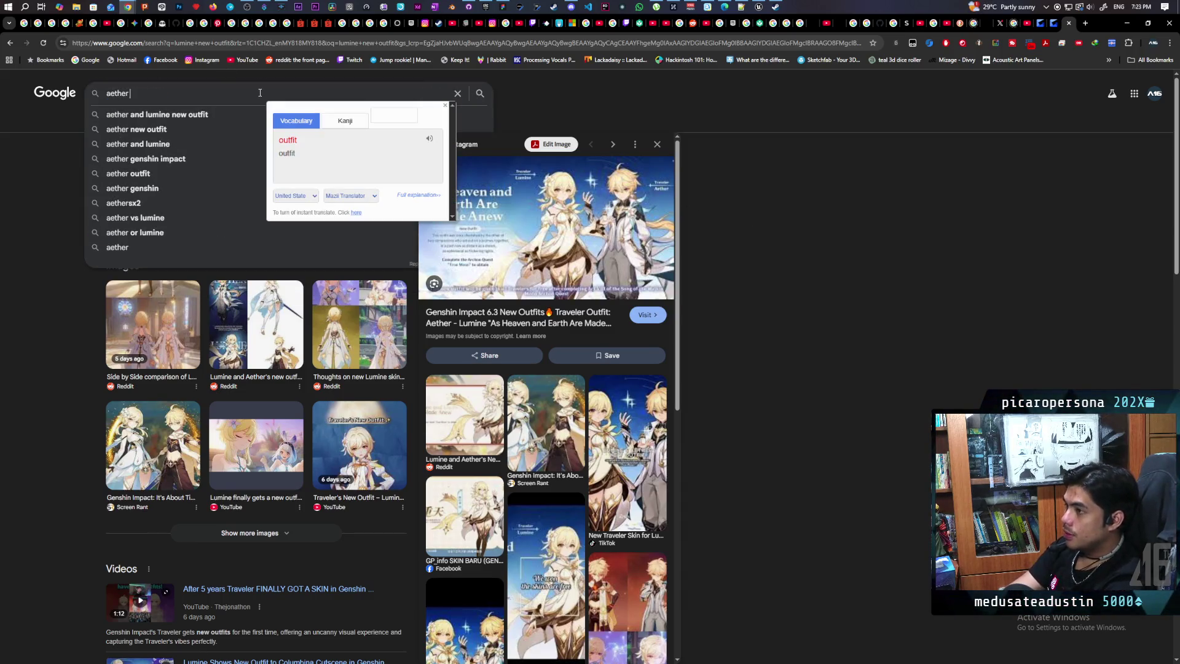
type("meaning")
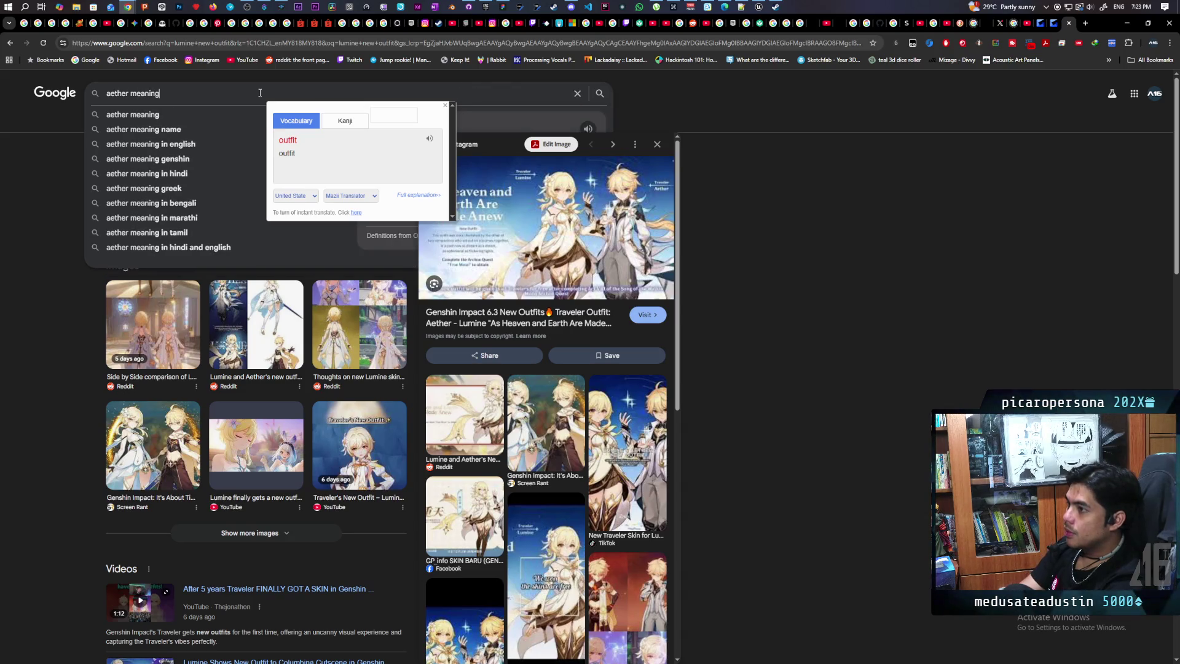
key("Return")
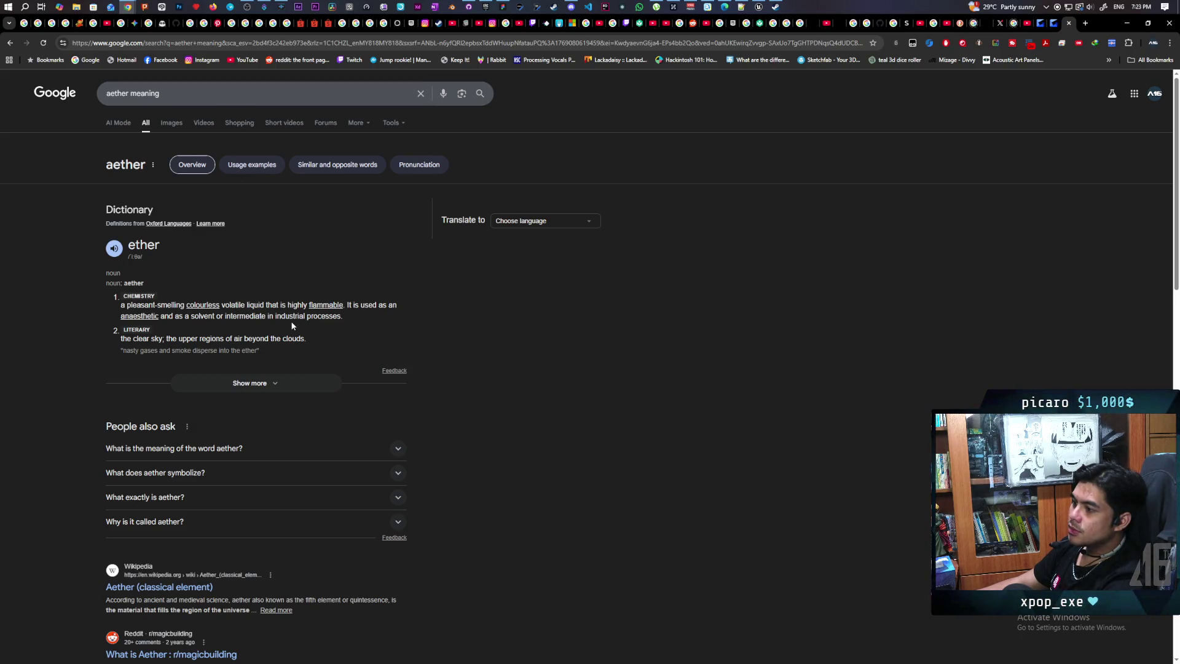
Expand the aether definition and scroll through its senses, Greek origin, usage chart and results
scroll(310, 285, "down", 2)
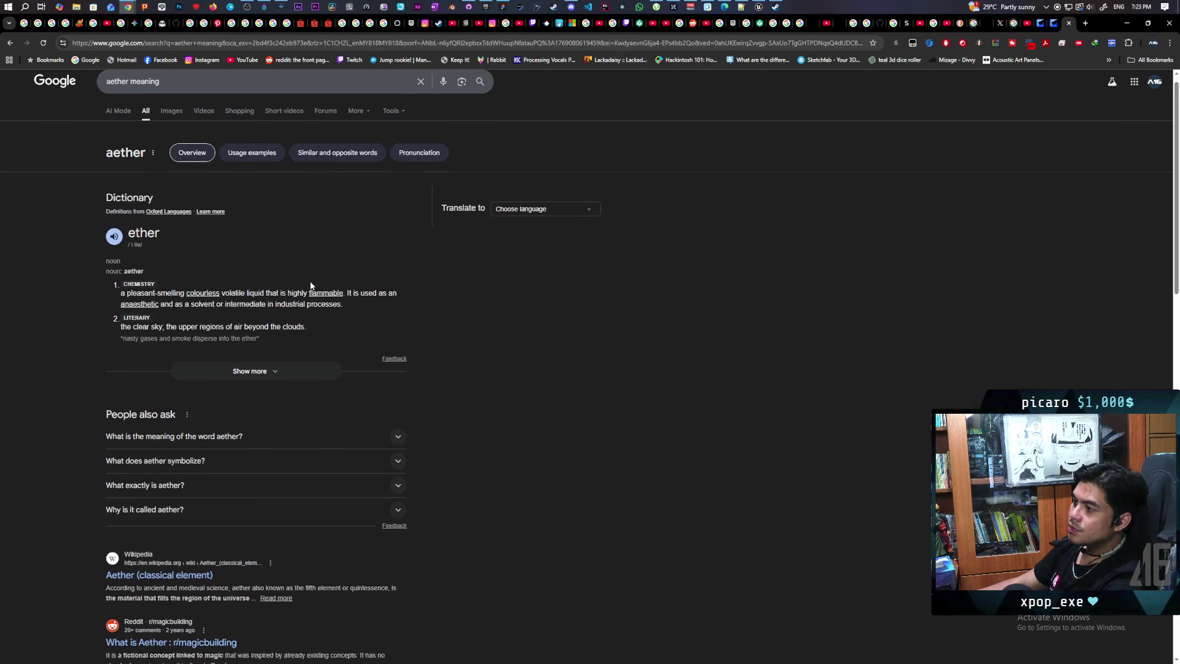
scroll(228, 263, "up", 1)
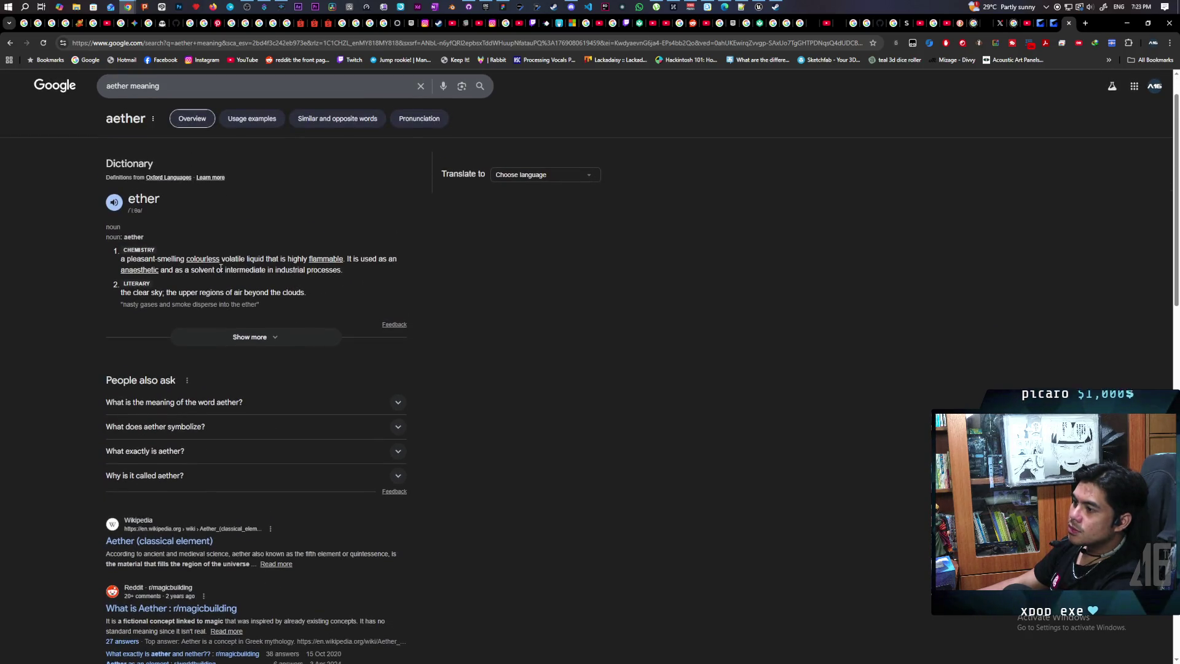
left_click(201, 342)
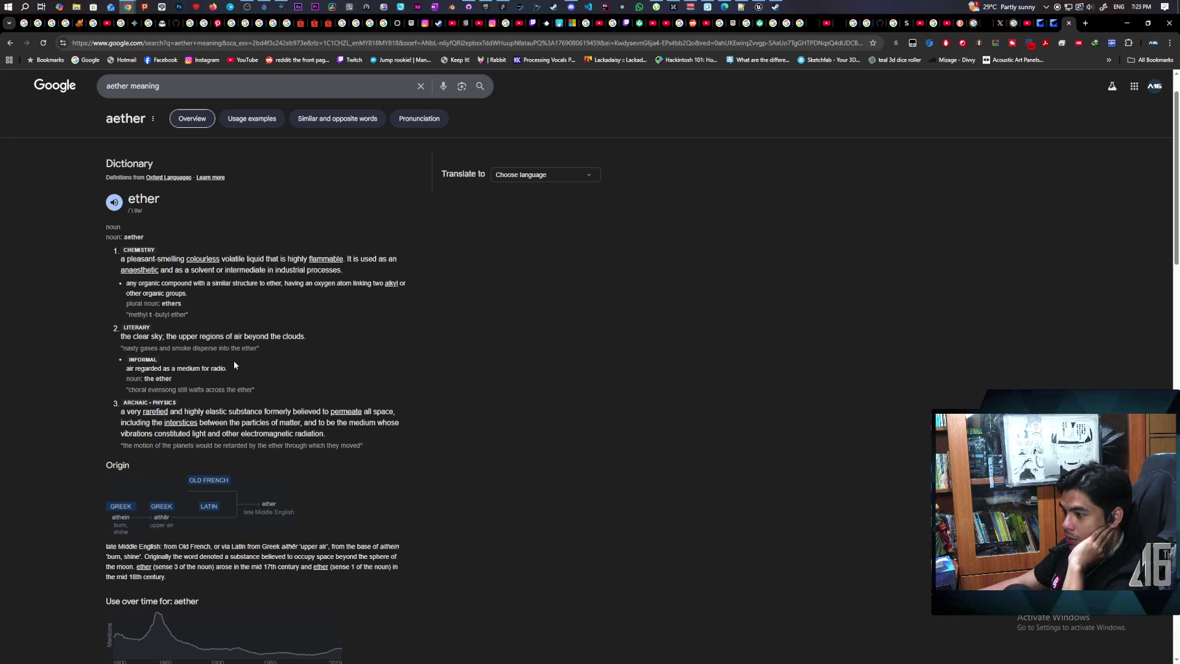
scroll(233, 363, "down", 3)
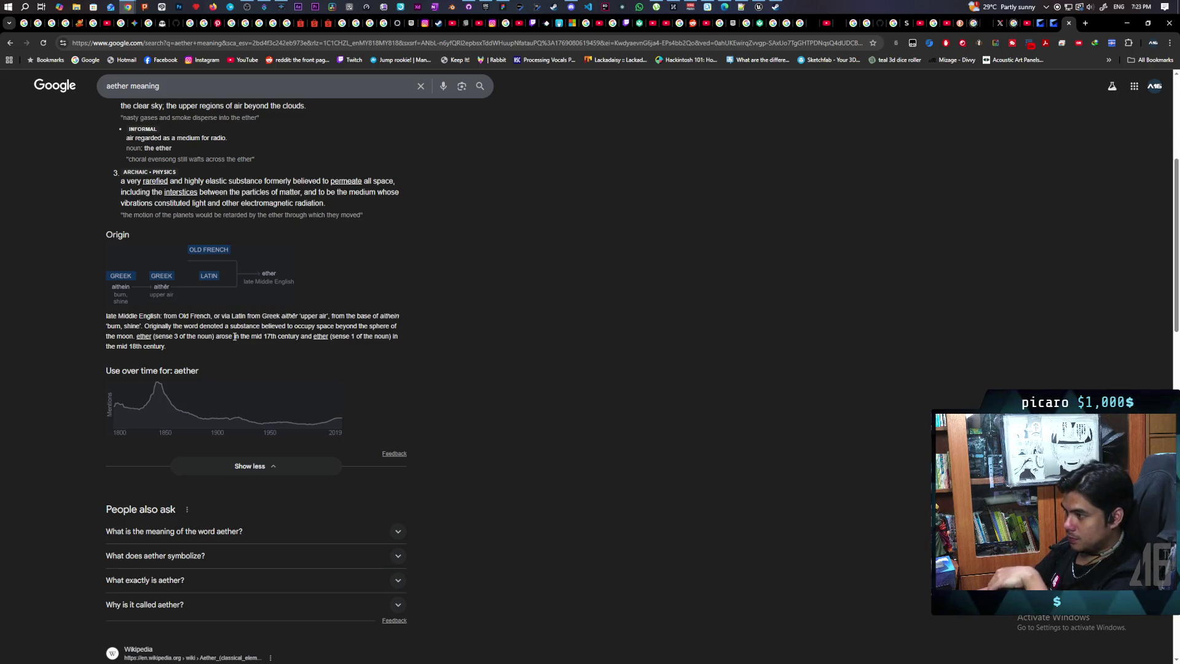
scroll(235, 337, "up", 4)
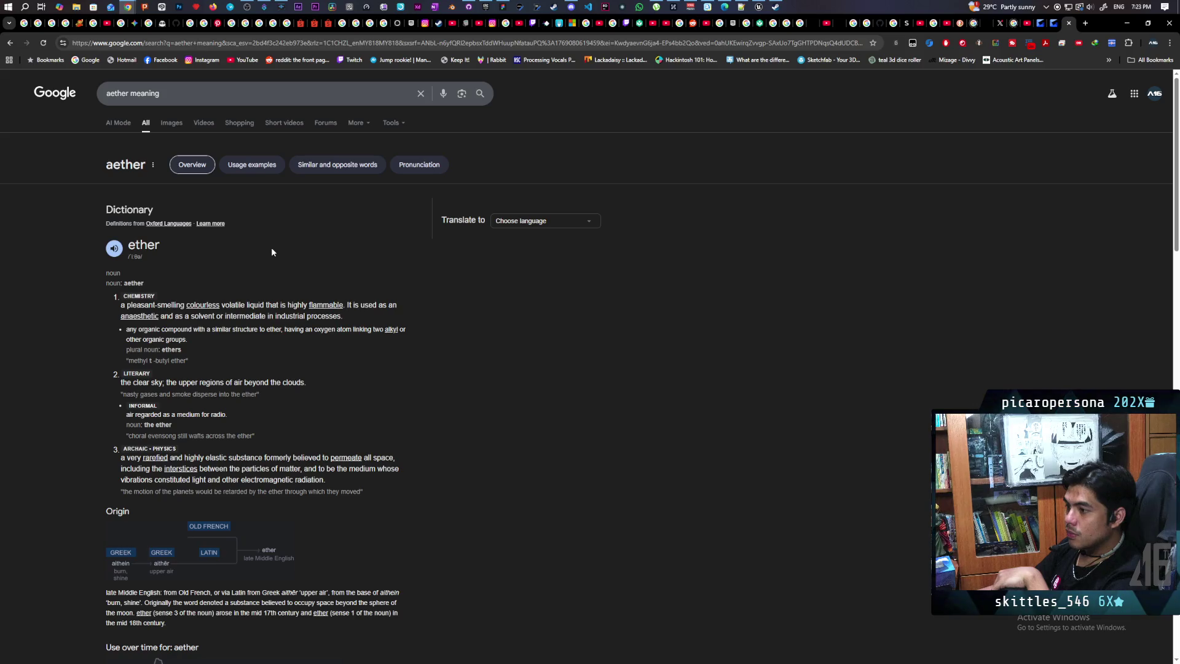
scroll(271, 249, "down", 2)
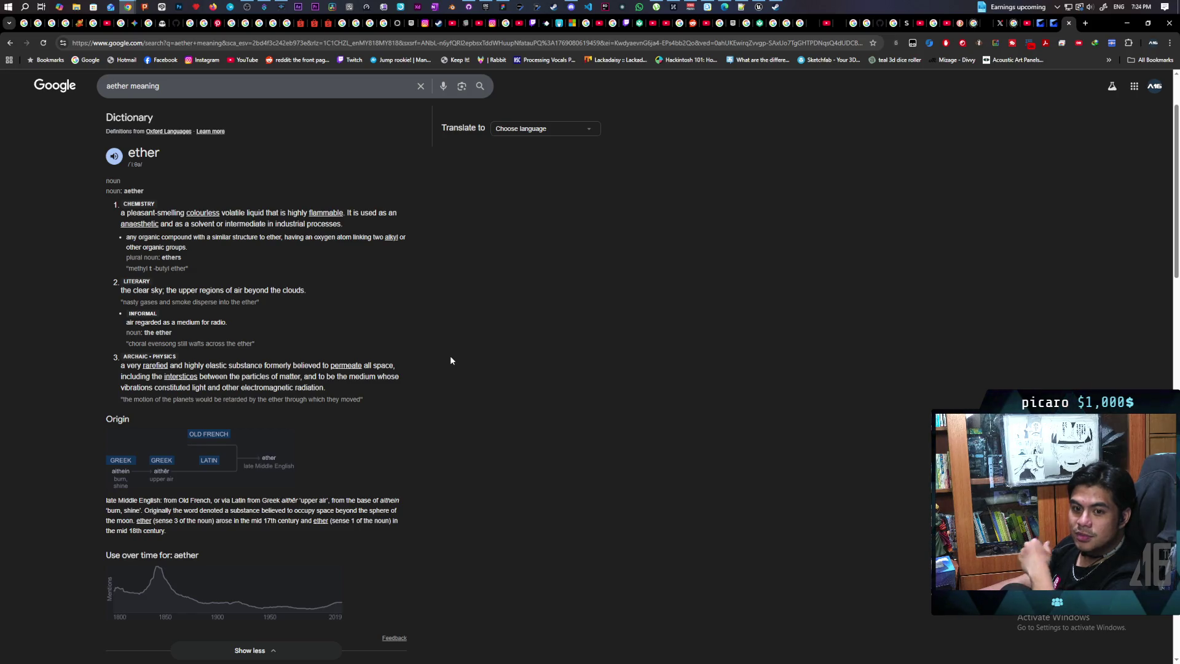
scroll(451, 360, "up", 2)
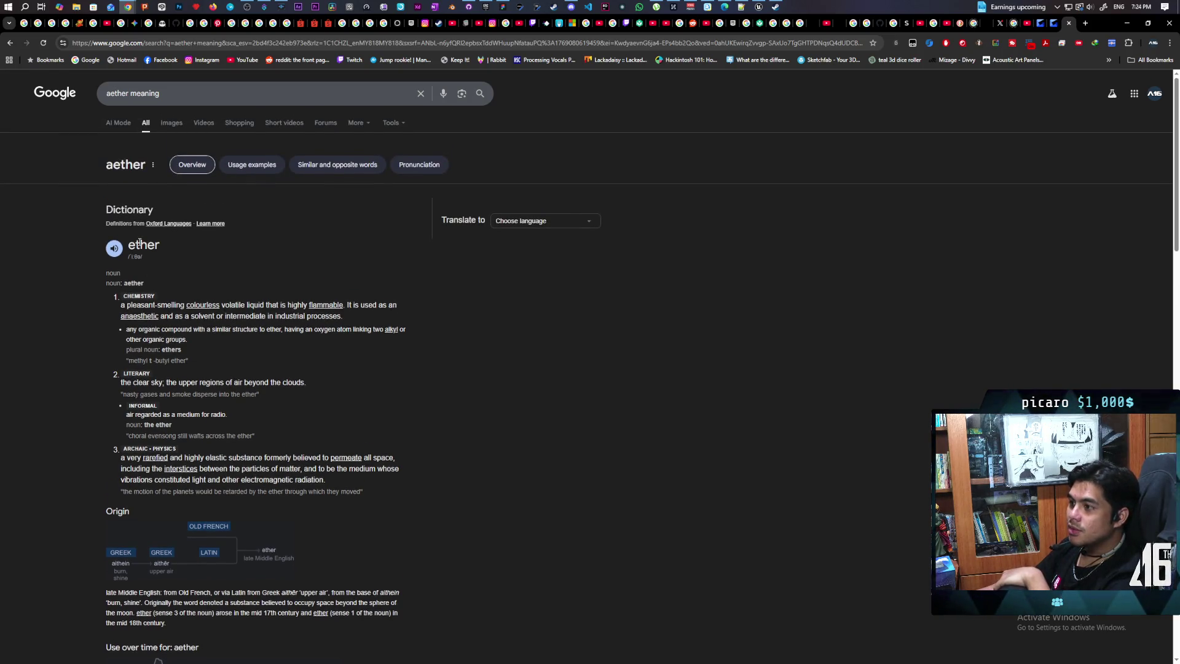
scroll(244, 228, "down", 3)
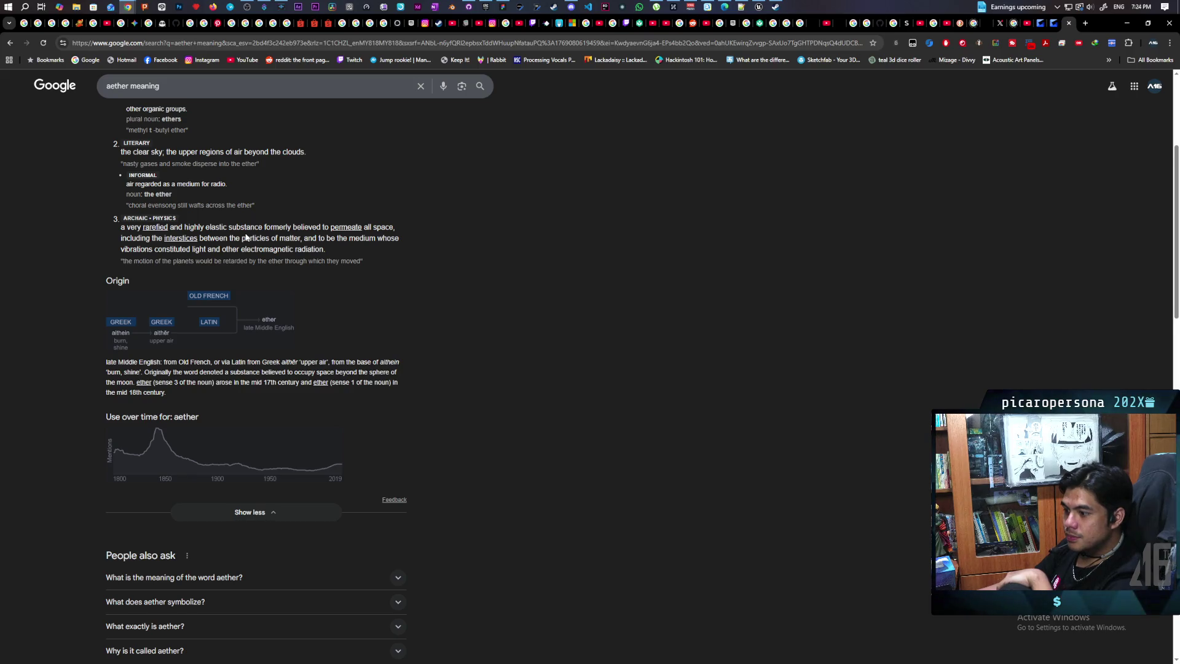
scroll(246, 237, "down", 3)
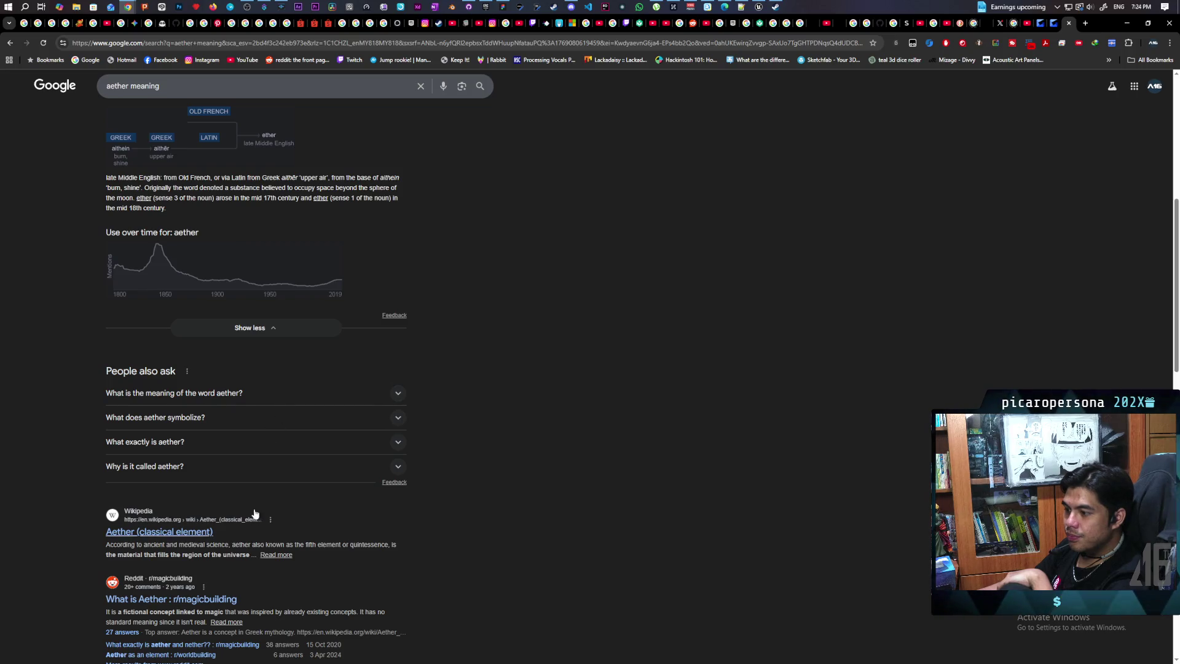
Open the Aether (classical element) Wikipedia article and switch its colour theme to Dark
left_click(191, 532)
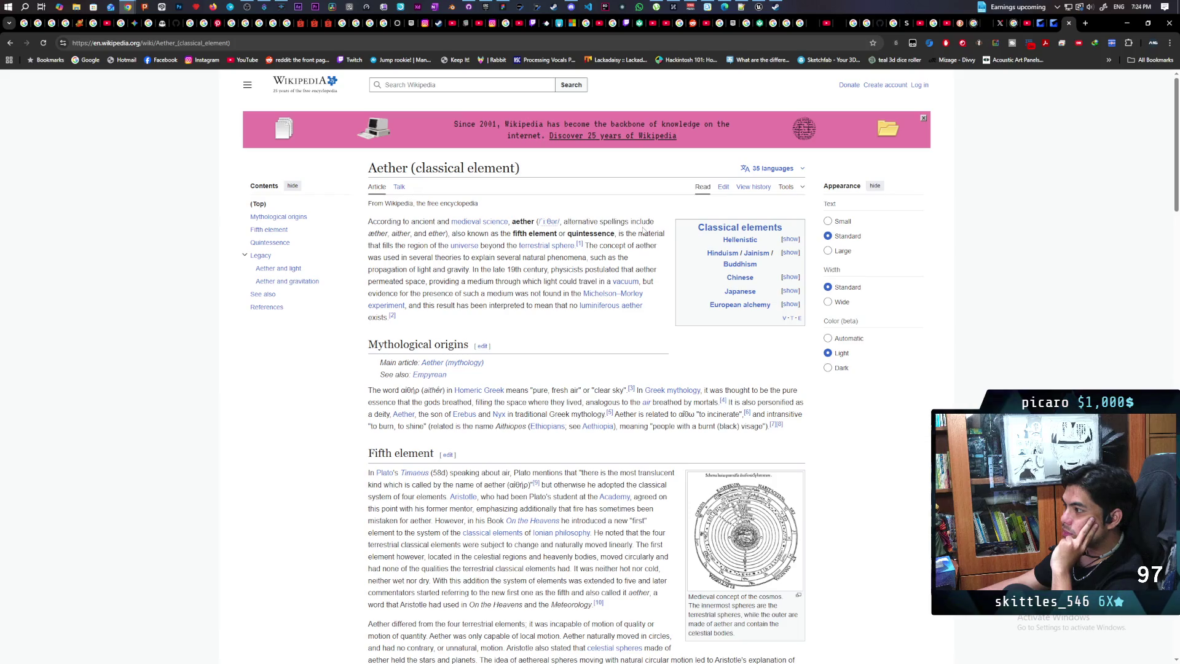
left_click(247, 84)
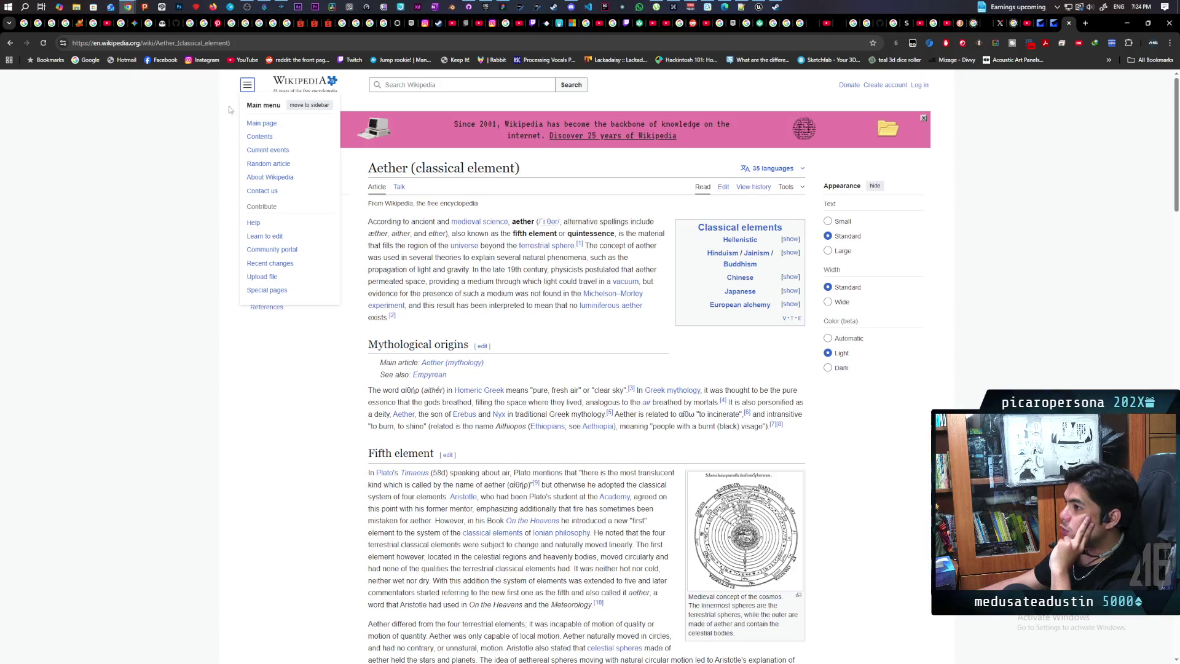
left_click(263, 230)
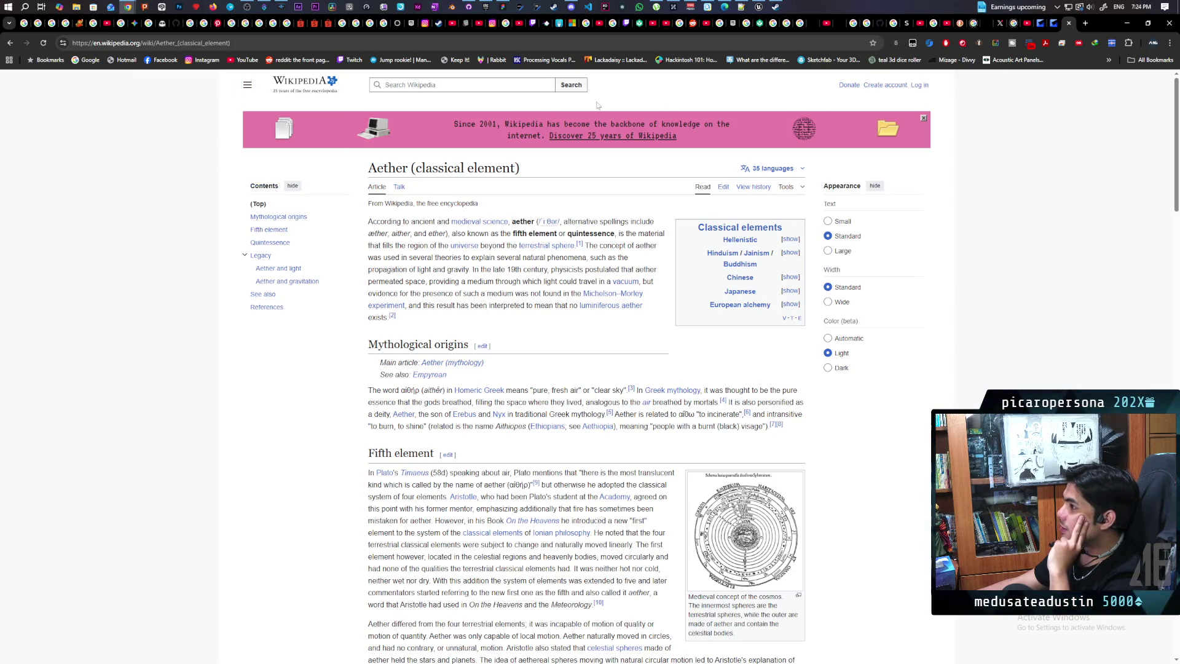
left_click(828, 367)
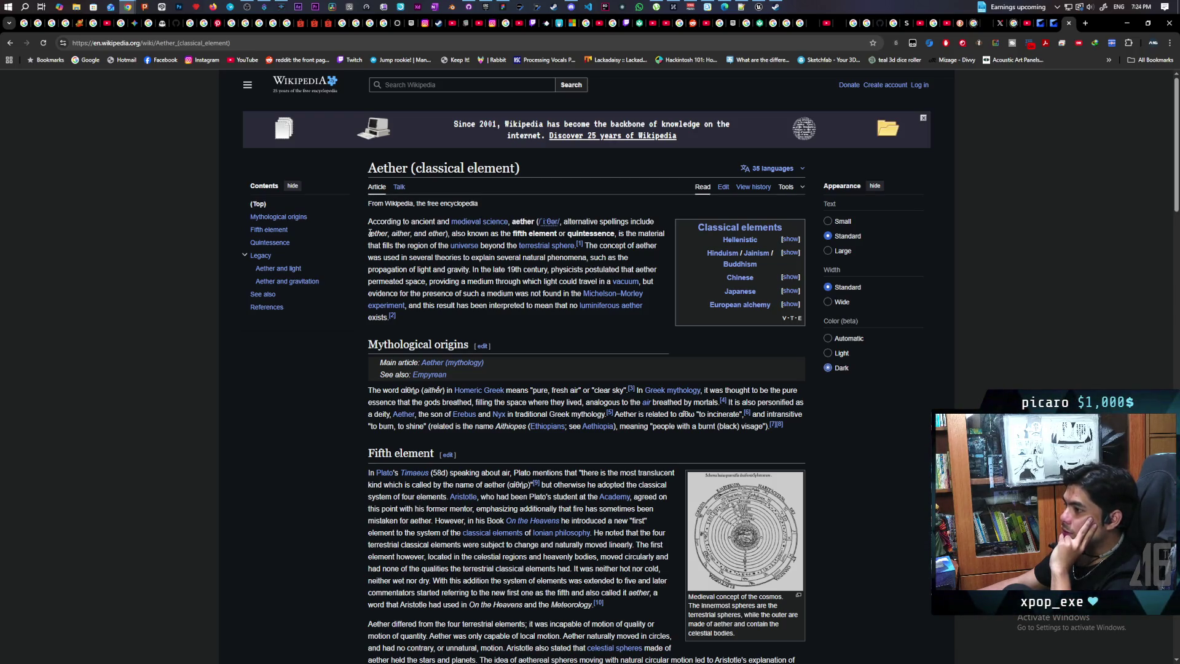
Highlight the intro from 'aether, either, and ether' through the Michelson–Morley sentence
left_click_drag(369, 233, 443, 241)
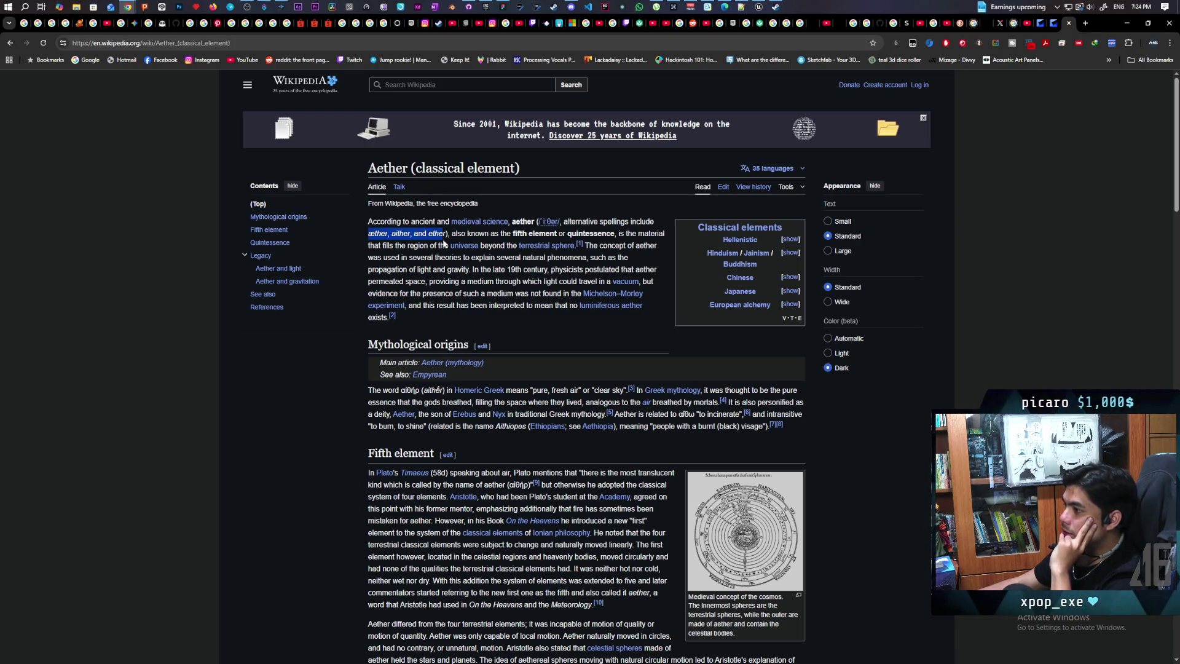
mouse_move(444, 243)
left_mouse_down()
mouse_move(652, 243)
mouse_move(384, 246)
mouse_move(644, 258)
mouse_move(529, 282)
mouse_move(644, 283)
mouse_move(646, 294)
mouse_move(478, 270)
mouse_move(378, 281)
mouse_move(412, 281)
mouse_move(378, 270)
mouse_move(532, 267)
mouse_move(468, 259)
mouse_move(575, 259)
mouse_move(404, 267)
mouse_move(419, 258)
mouse_move(531, 269)
mouse_move(605, 259)
mouse_move(409, 270)
mouse_move(655, 271)
mouse_move(359, 278)
mouse_move(645, 284)
mouse_move(387, 296)
mouse_move(644, 295)
mouse_move(388, 304)
mouse_move(451, 307)
left_mouse_up()
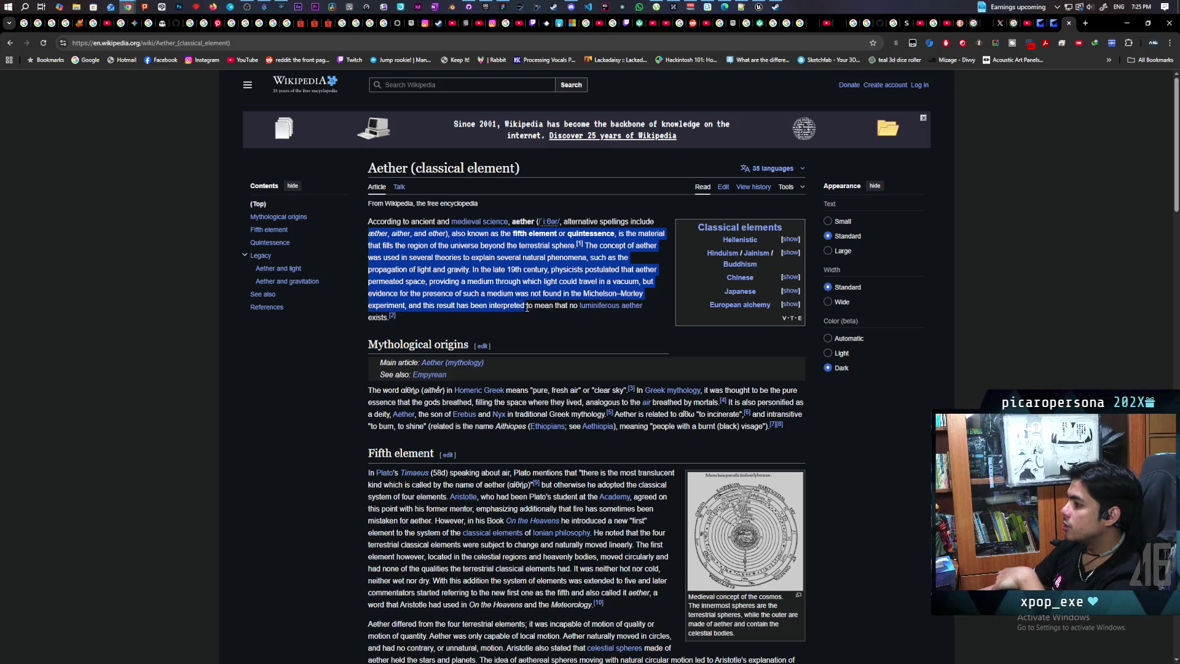
Extend the highlight to 'exists.[2]' at the paragraph's end, then open a new browser tab
mouse_move(560, 305)
left_mouse_down()
mouse_move(585, 308)
mouse_move(430, 312)
left_mouse_up()
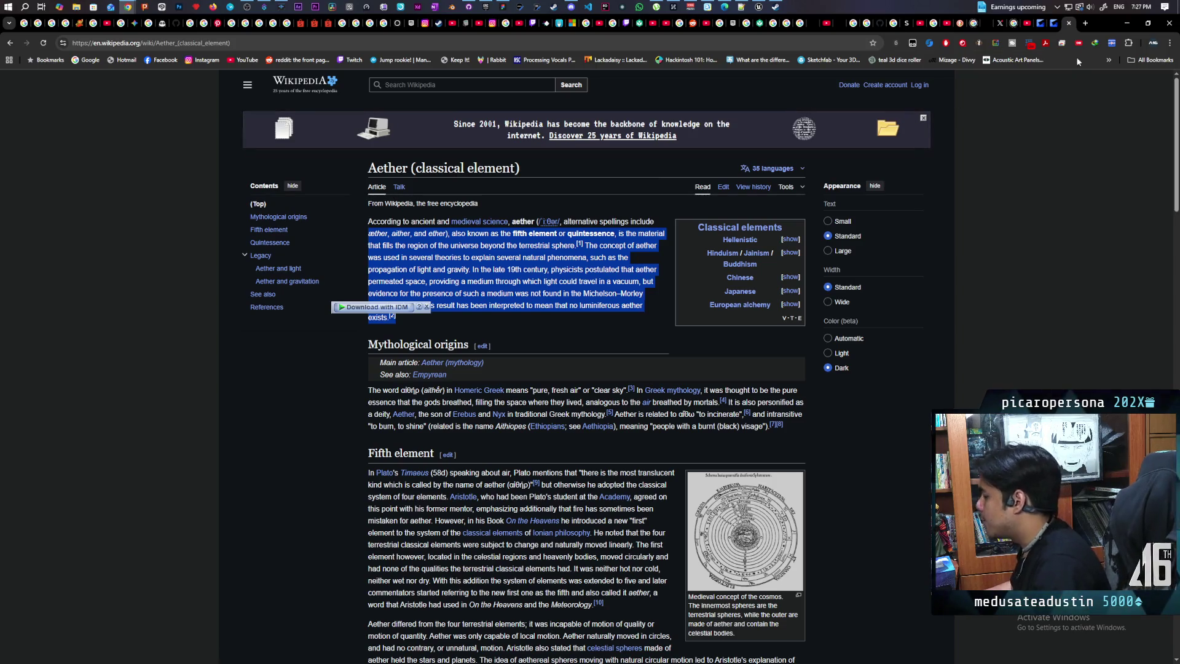
left_click(1087, 24)
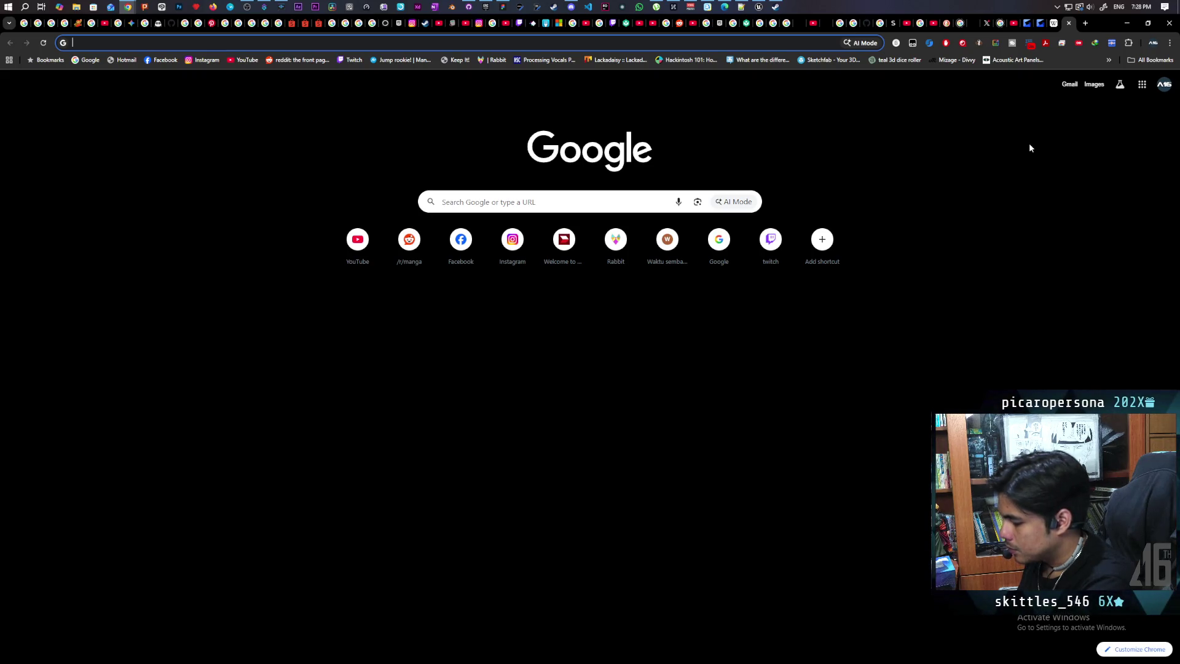
Search Google for 'hindu elements' and read the overview of the five great elements
type("hindu ")
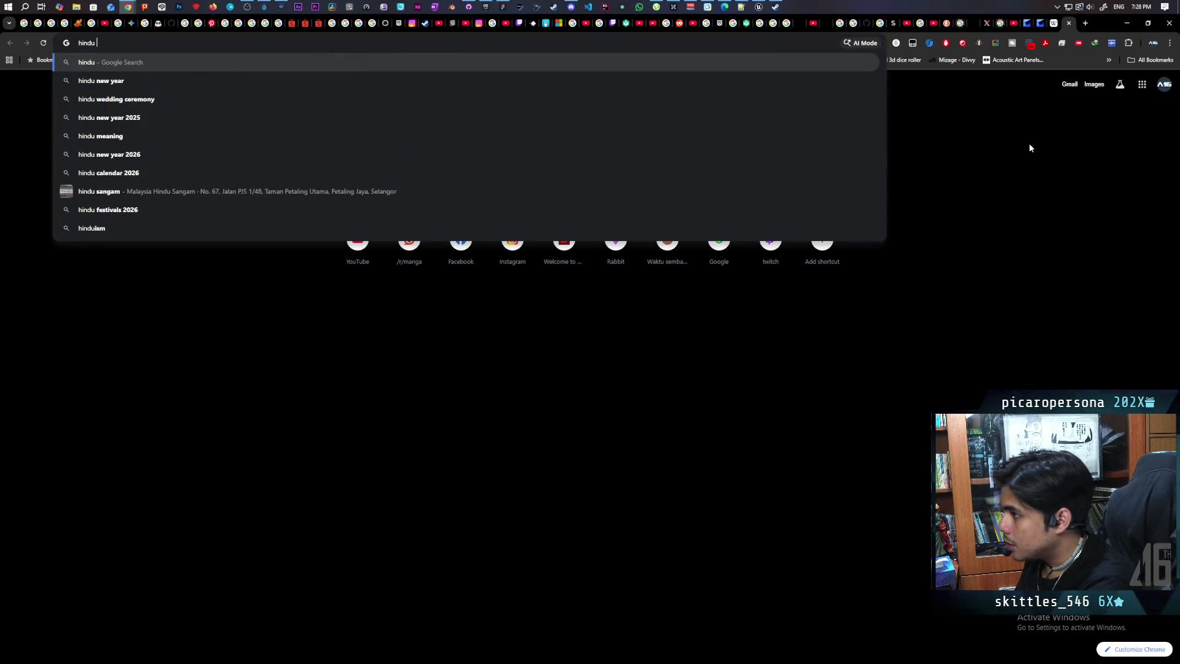
type("elements")
key("Return")
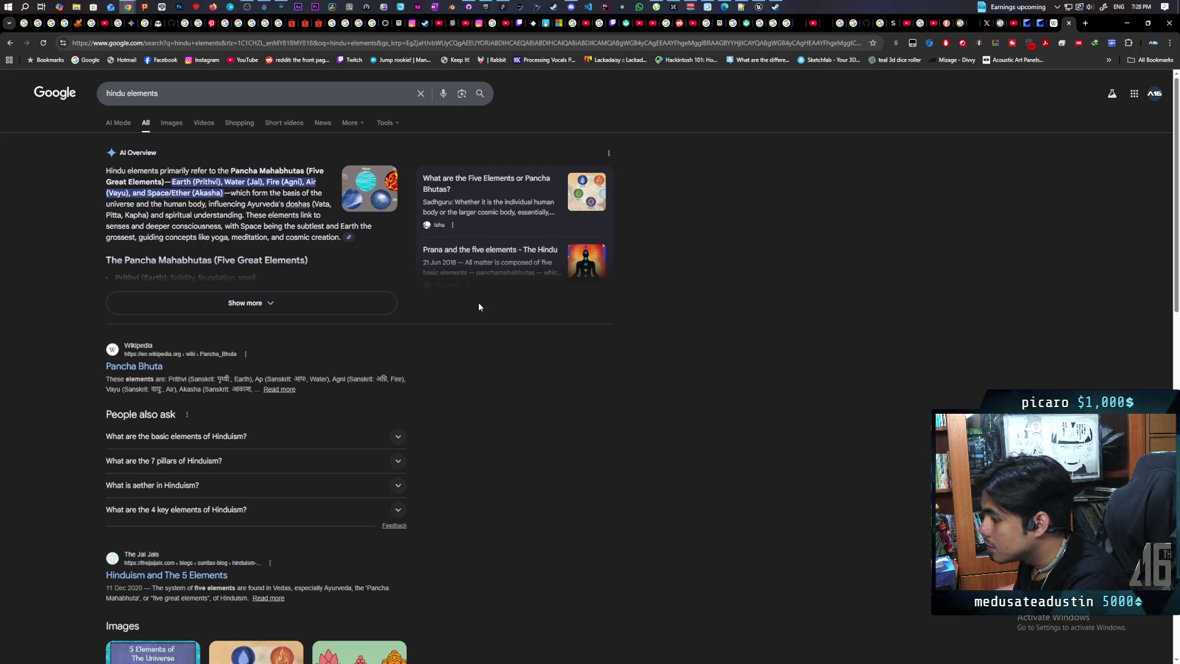
scroll(479, 307, "down", 2)
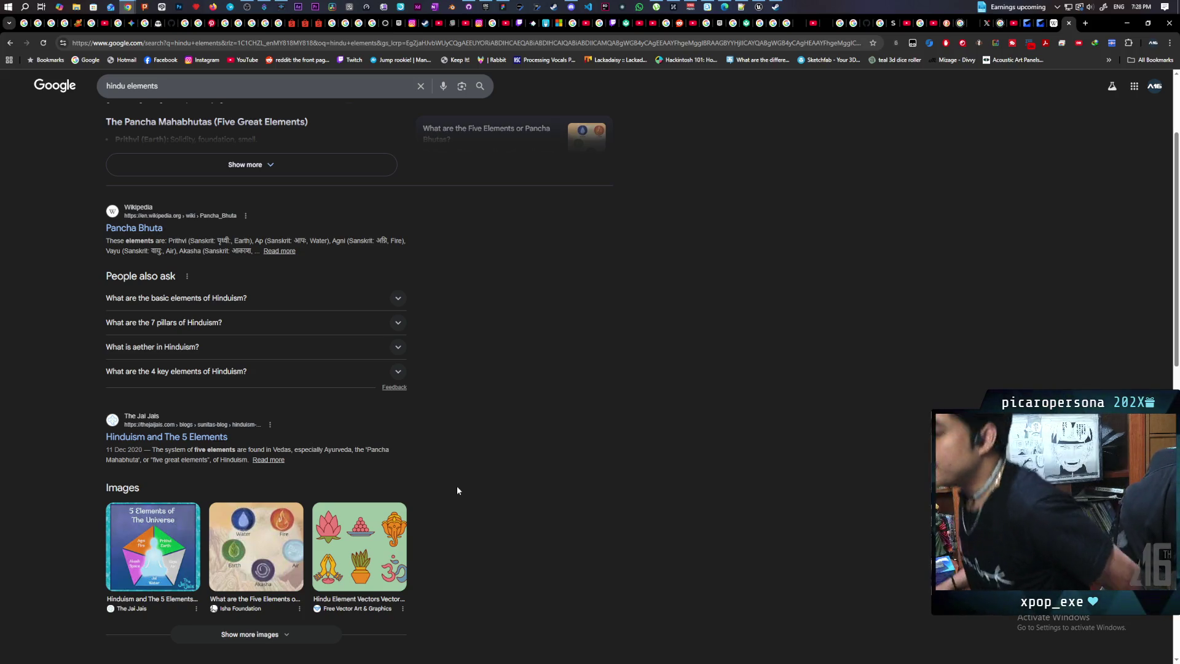
scroll(397, 540, "down", 3)
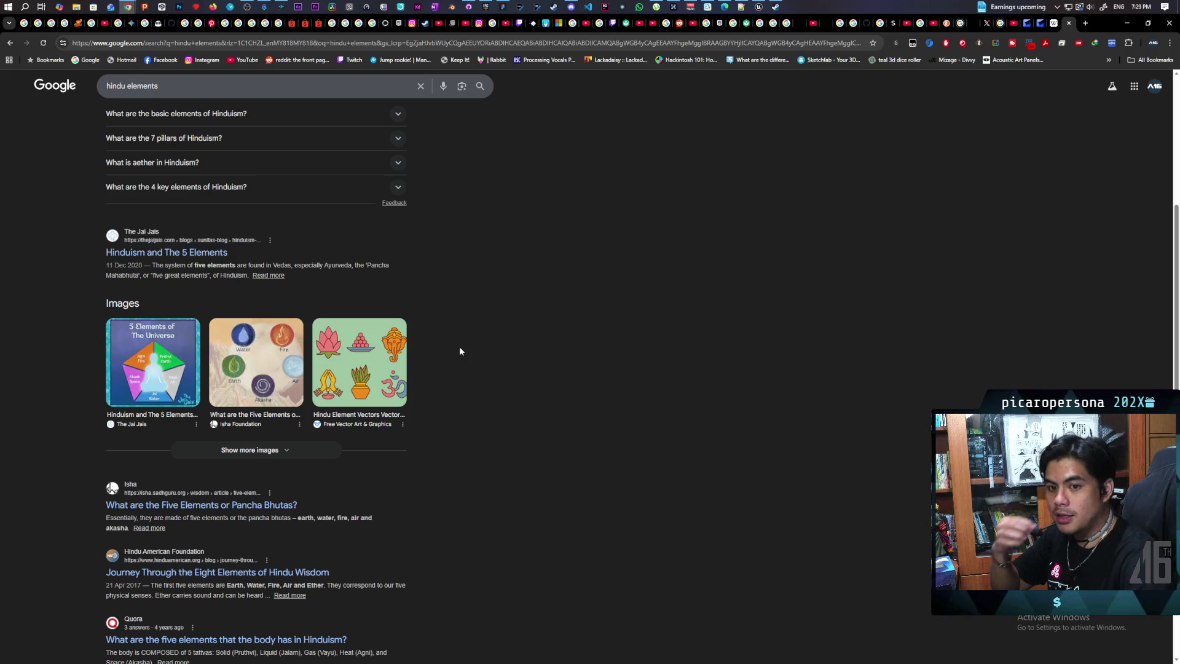
scroll(524, 261, "down", 3)
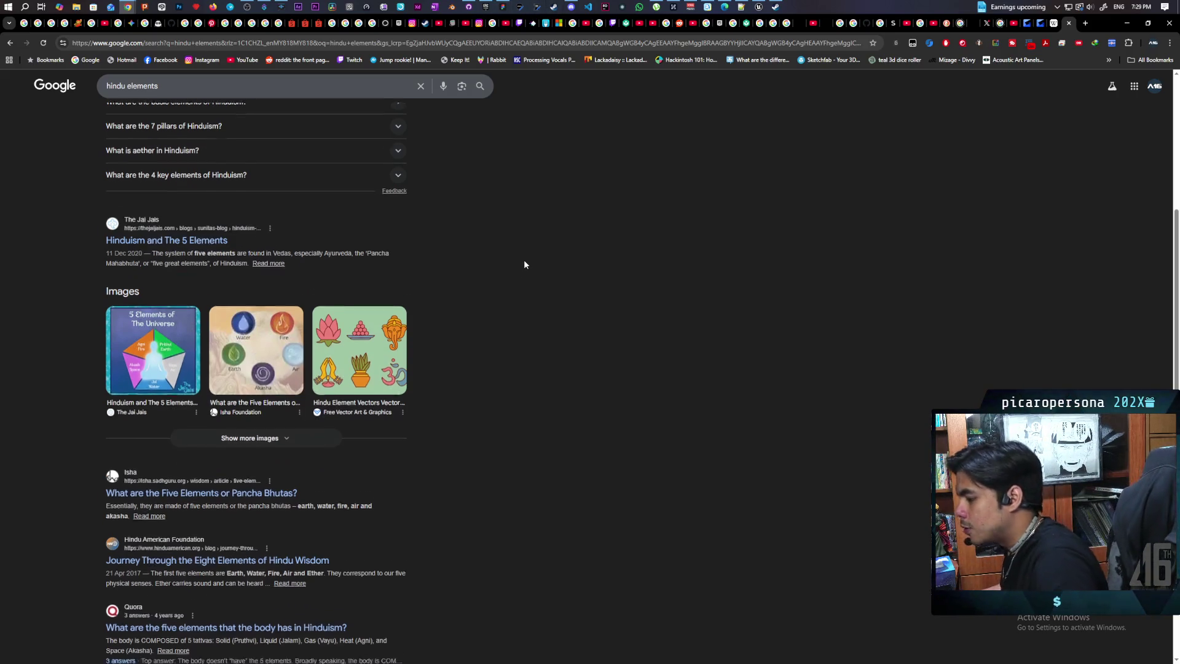
scroll(525, 264, "up", 8)
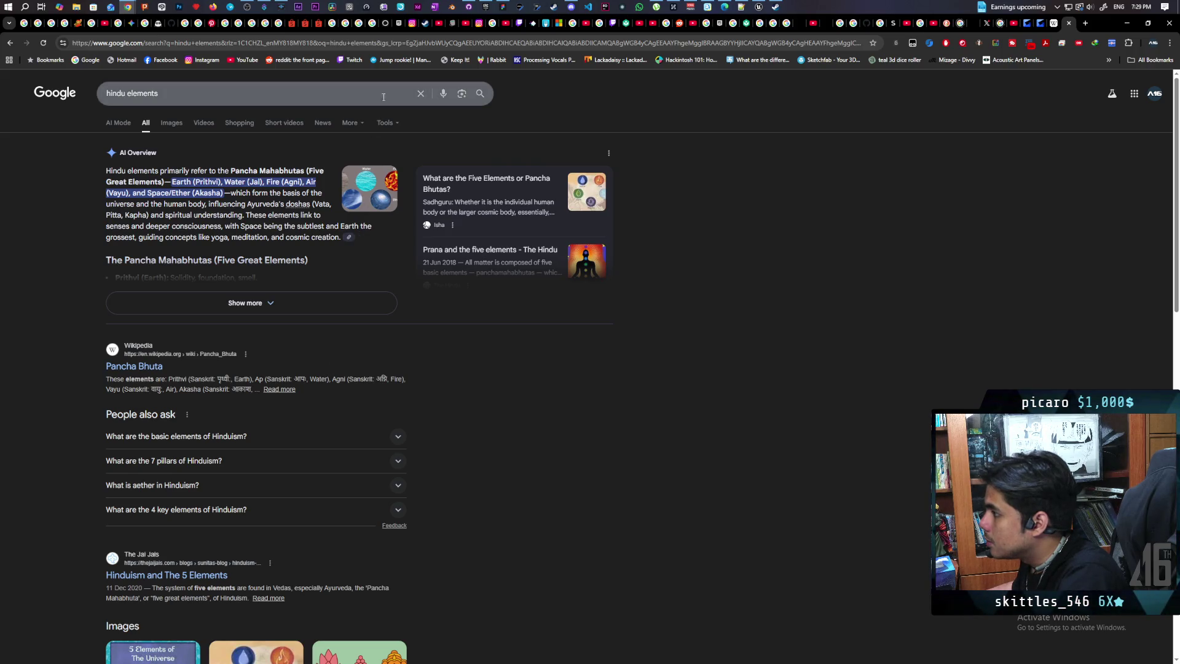
left_click(387, 45)
Search for 'dr k three element types', discarding the autocompleted drive suggestion
type("dr")
key("BackSpace")
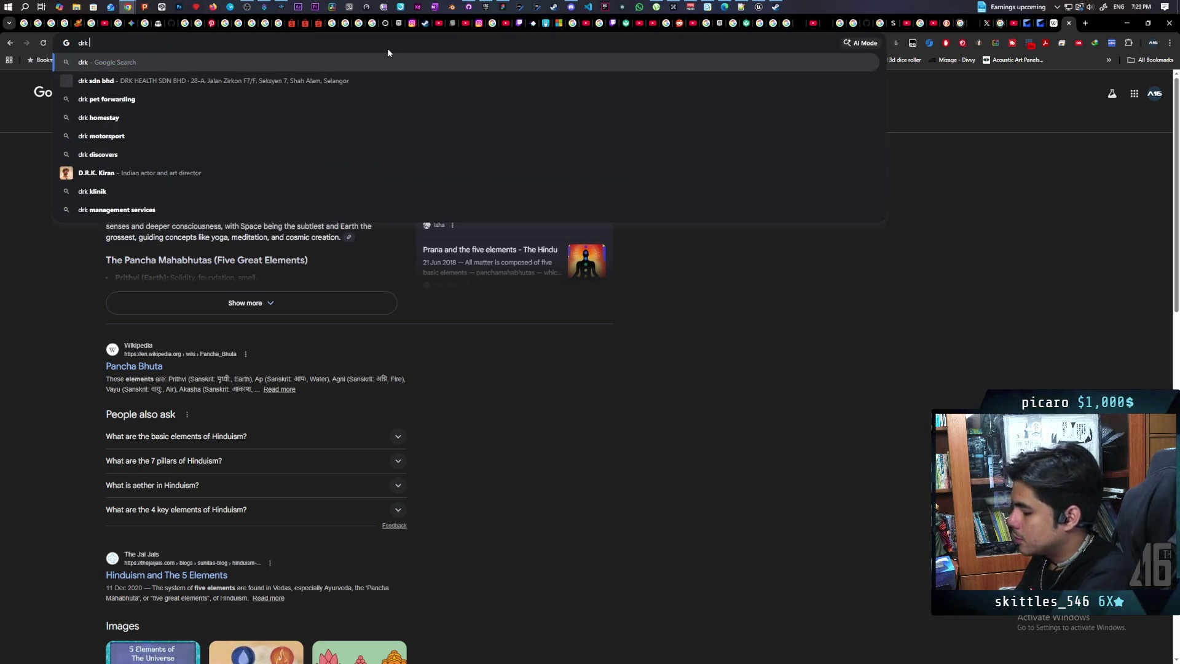
type("k three ")
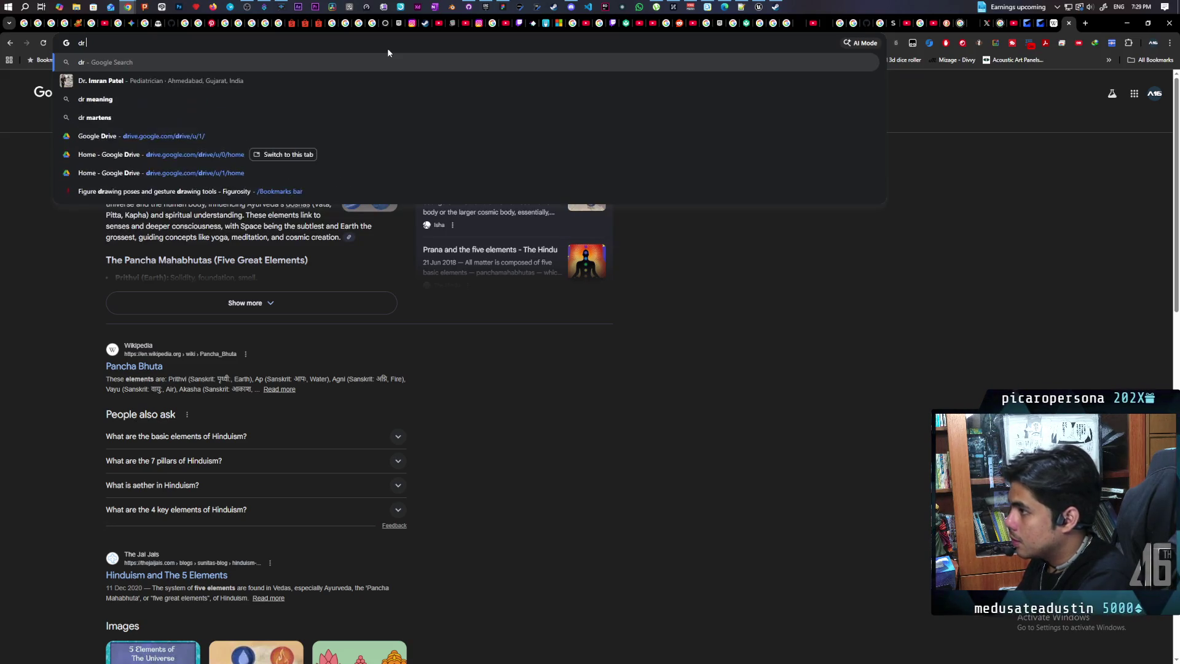
type("e")
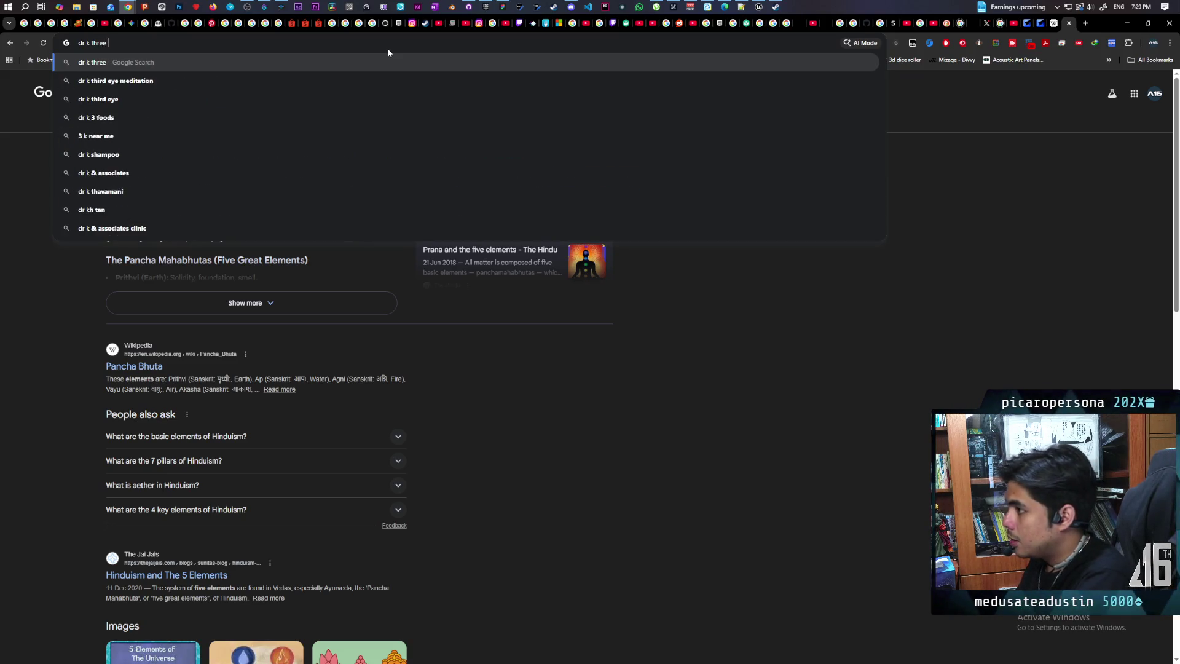
type("lement types")
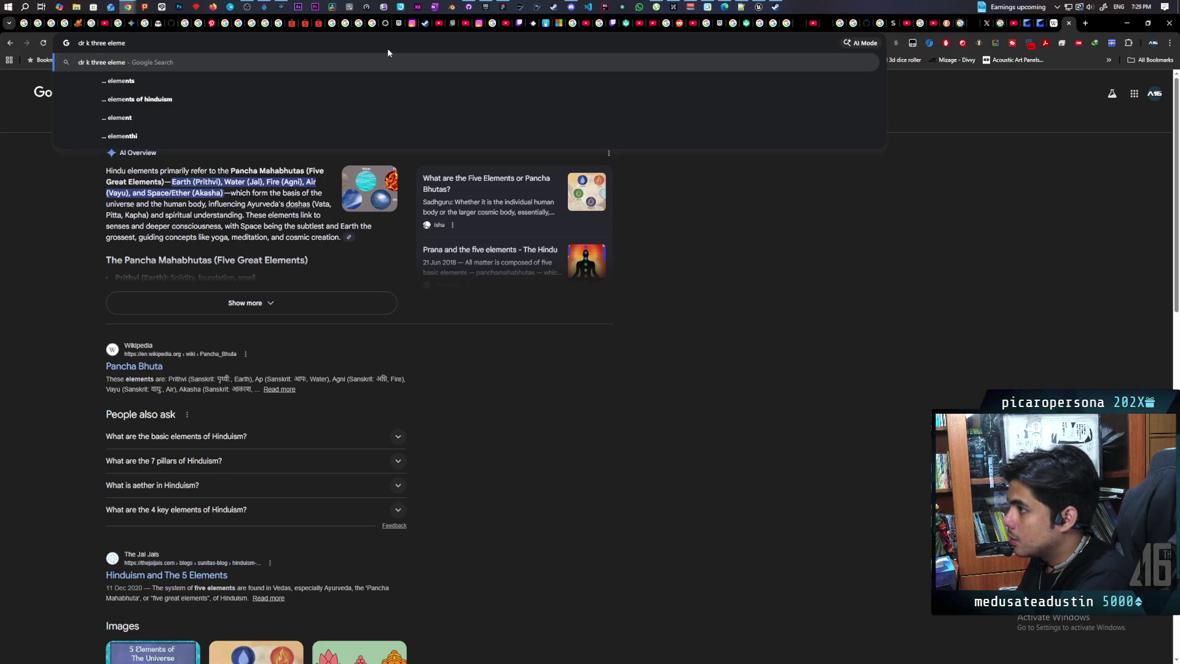
key("Return")
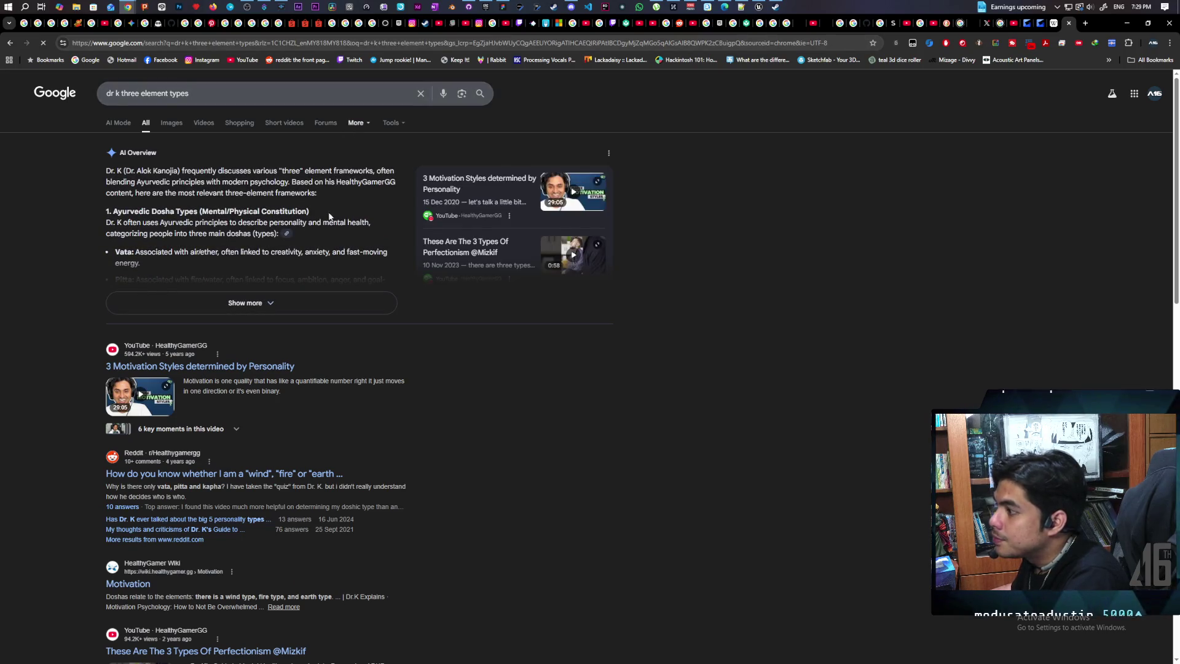
Expand the AI Overview fully and highlight Vata in its first bullet
left_click(275, 307)
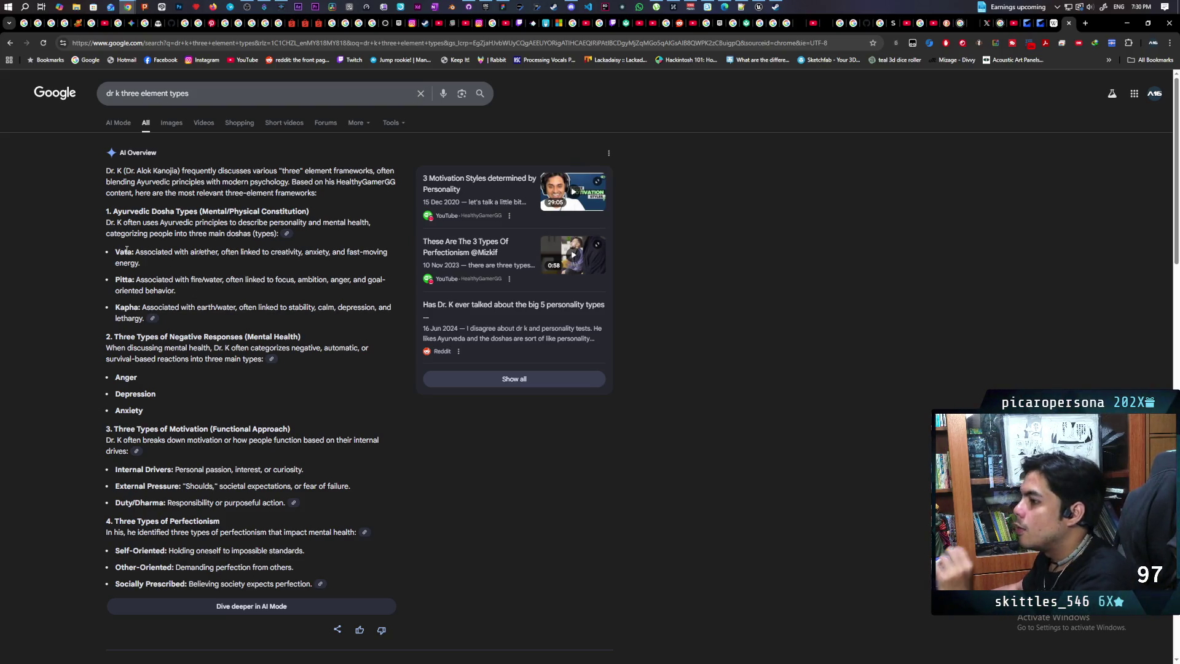
mouse_move(115, 252)
left_mouse_down()
mouse_move(133, 253)
mouse_move(125, 279)
mouse_move(140, 308)
left_mouse_up()
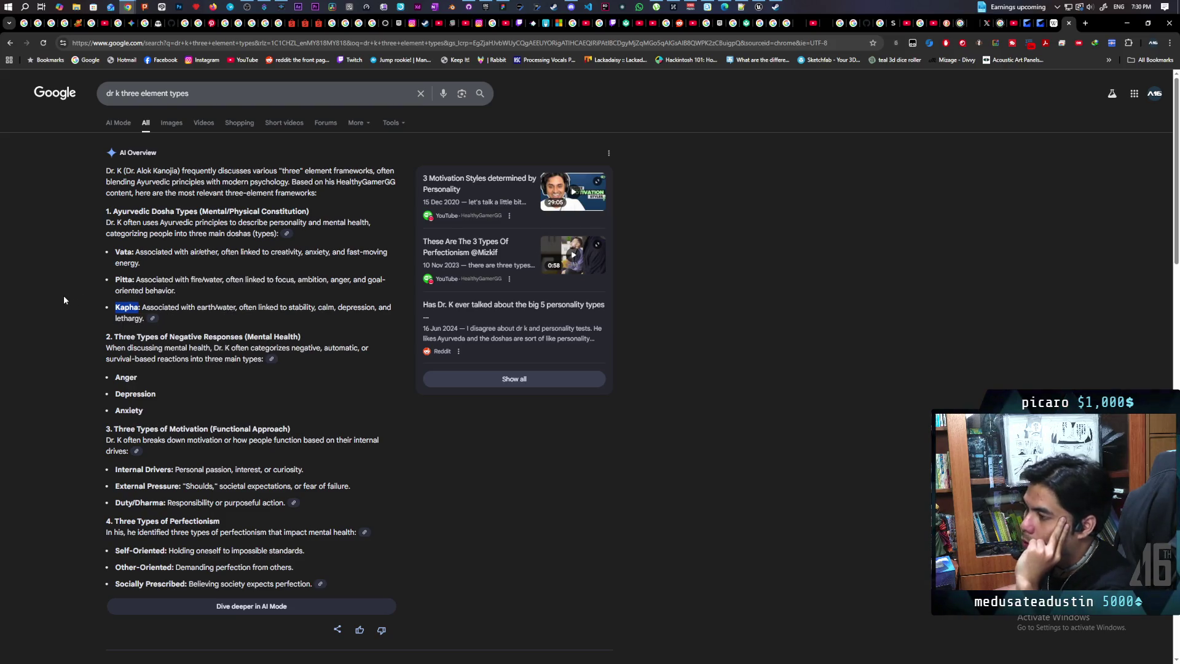
triple_click(118, 254)
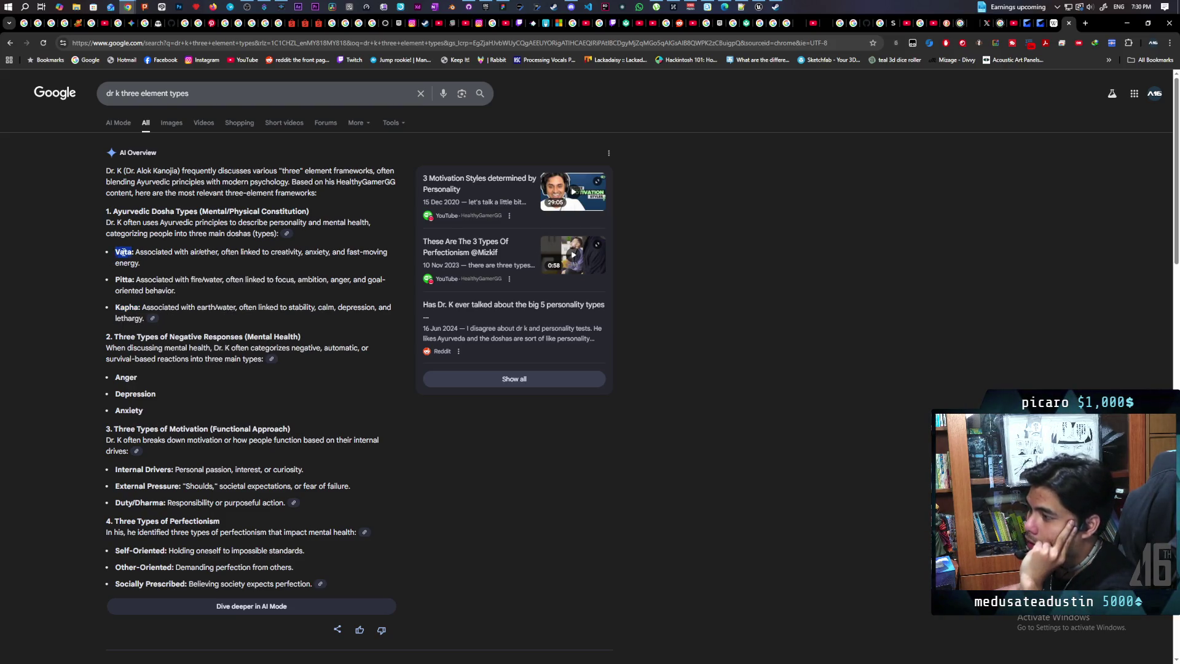
left_click(56, 267)
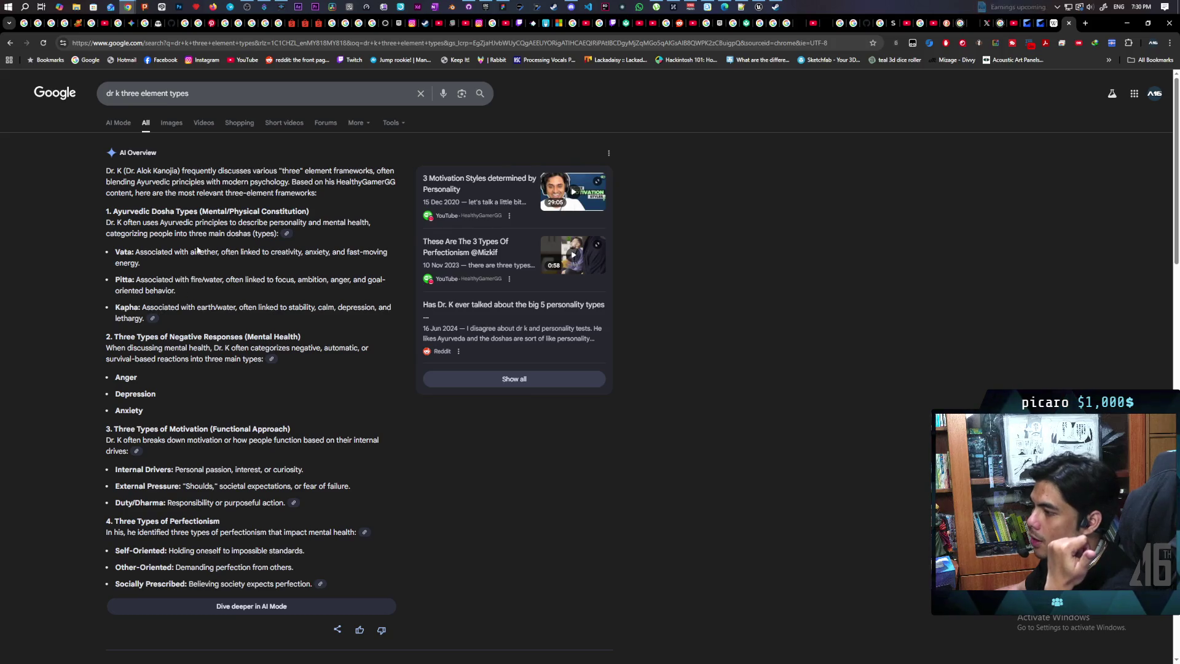
double_click(205, 309)
double_click(195, 253)
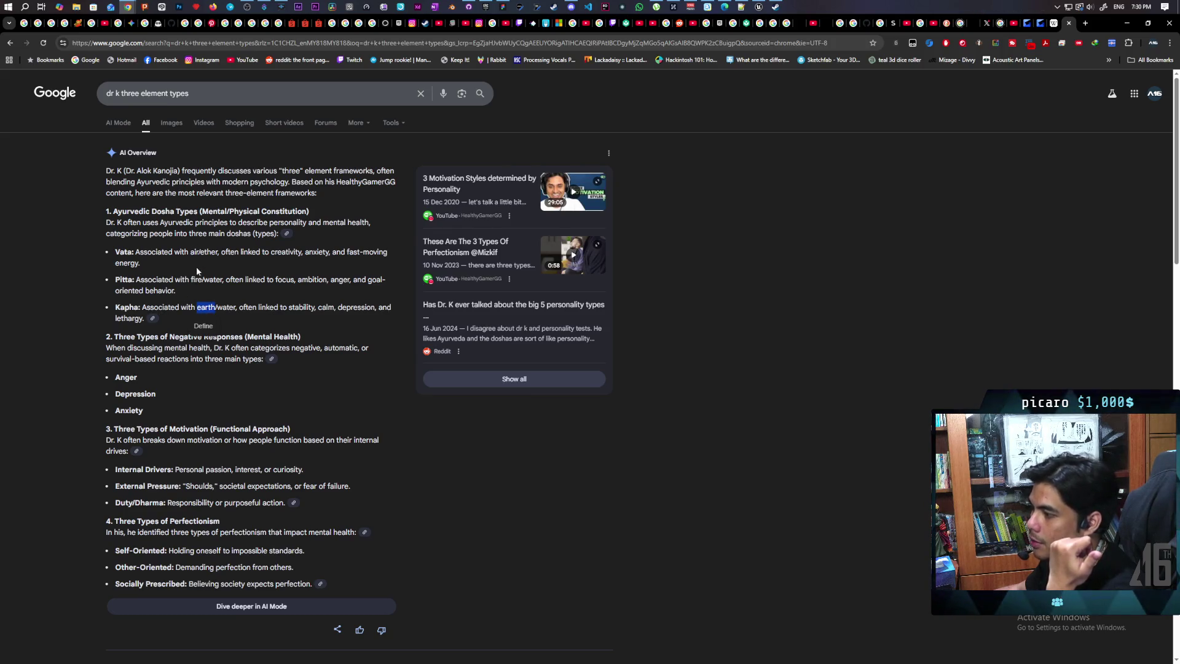
left_click(199, 297)
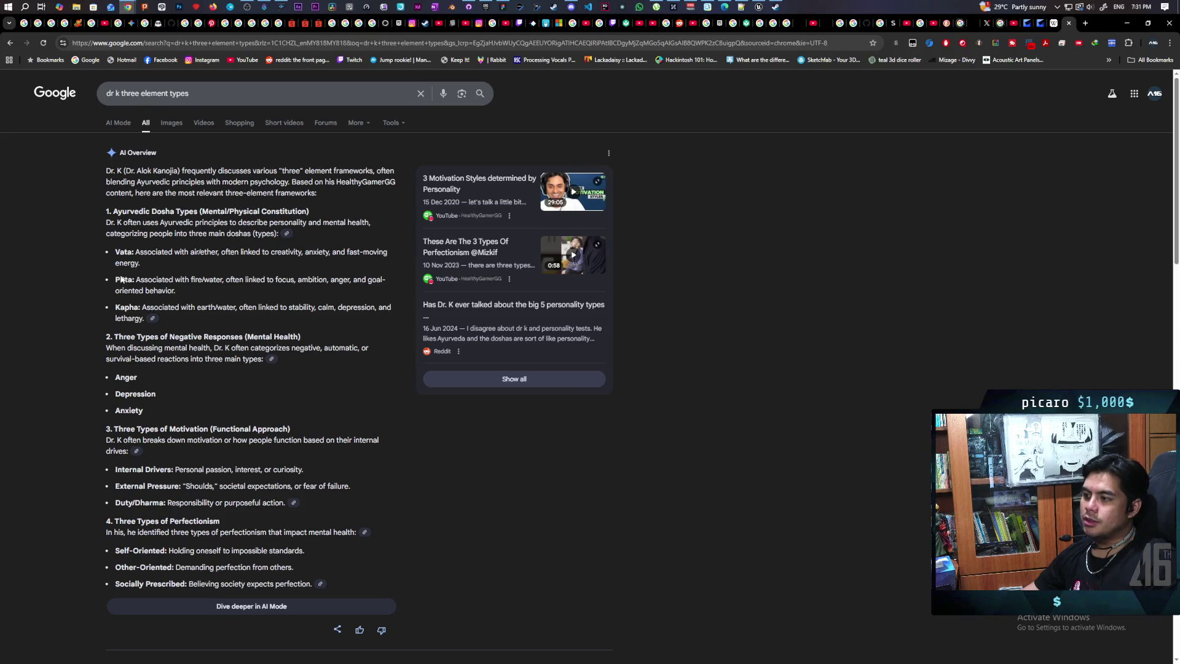
triple_click(120, 279)
left_click(120, 279)
double_click(116, 280)
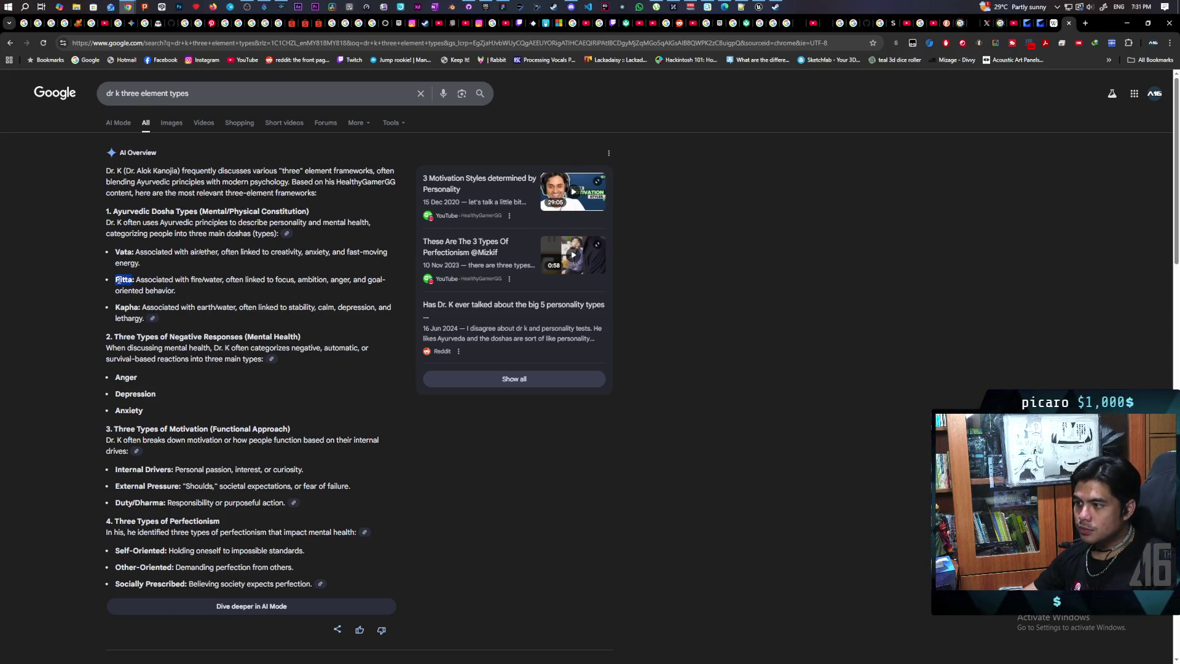
left_click(89, 277)
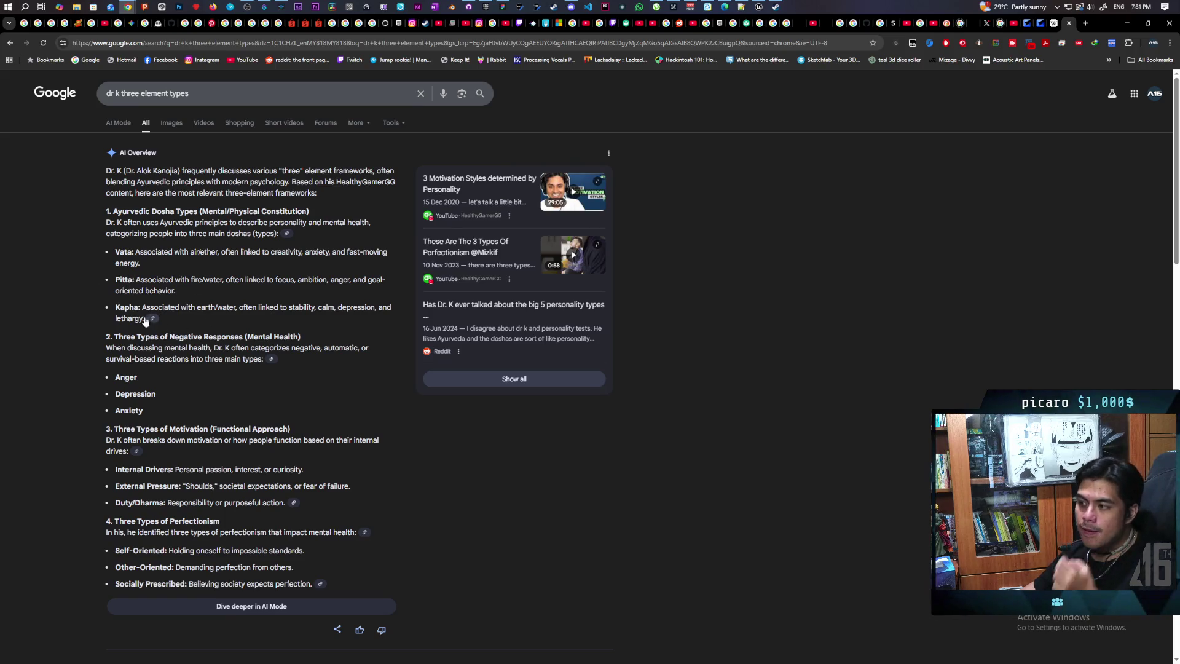
double_click(127, 309)
left_click(69, 309)
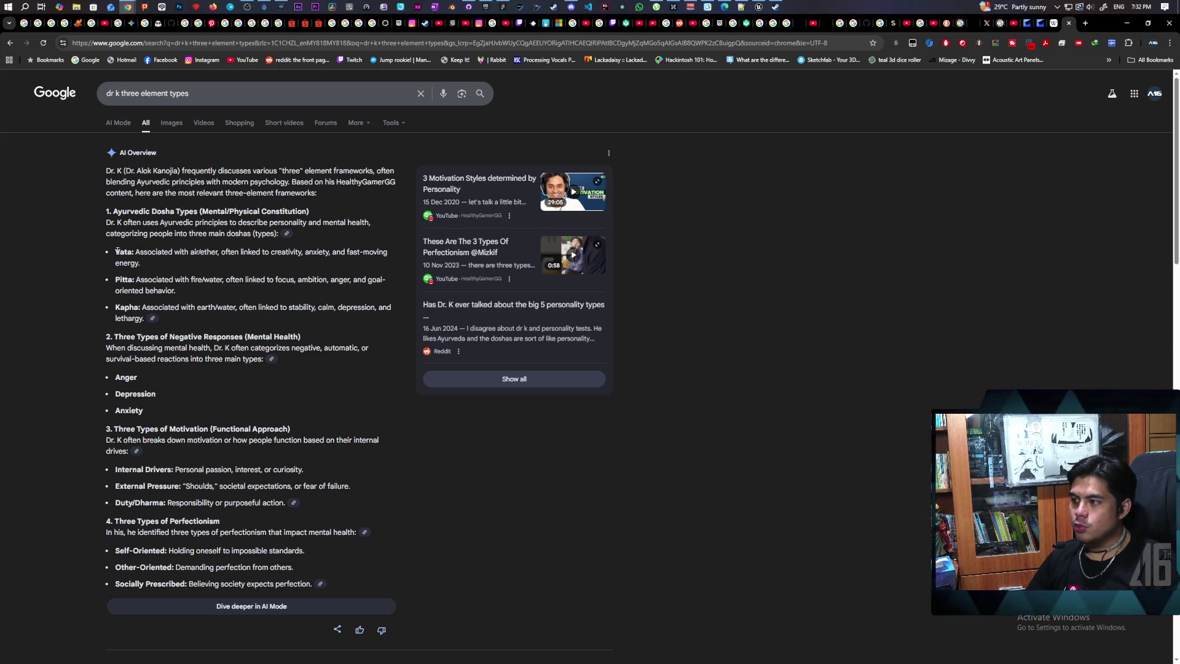
left_click_drag(116, 254, 291, 322)
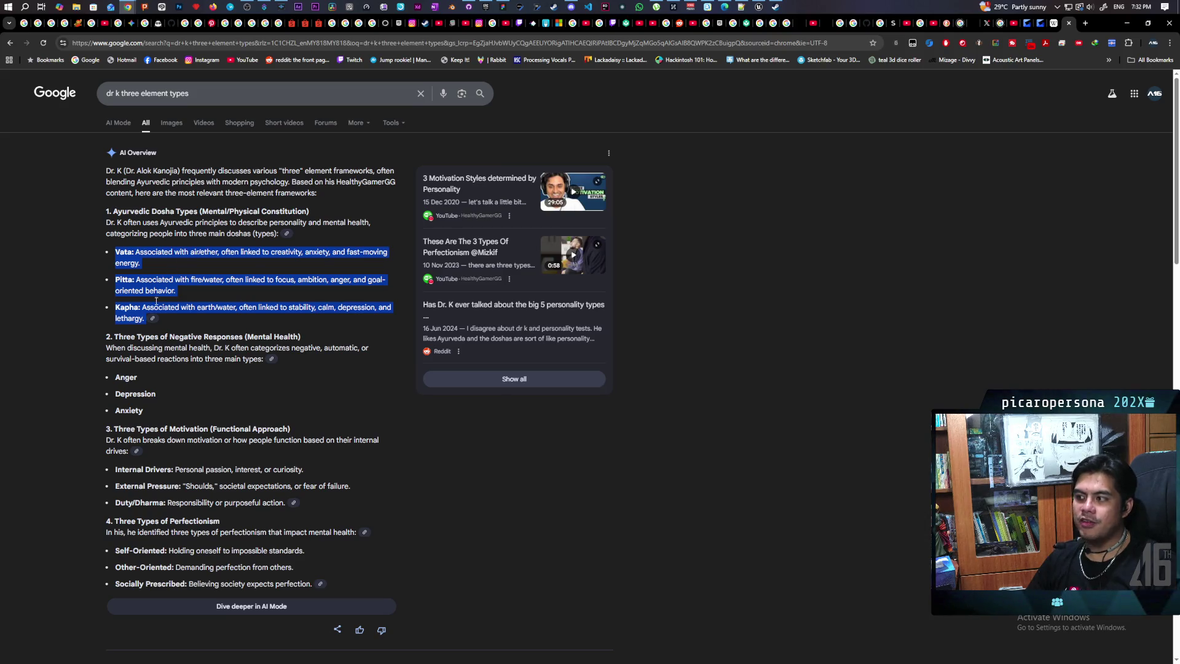
double_click(209, 251)
left_click(207, 294)
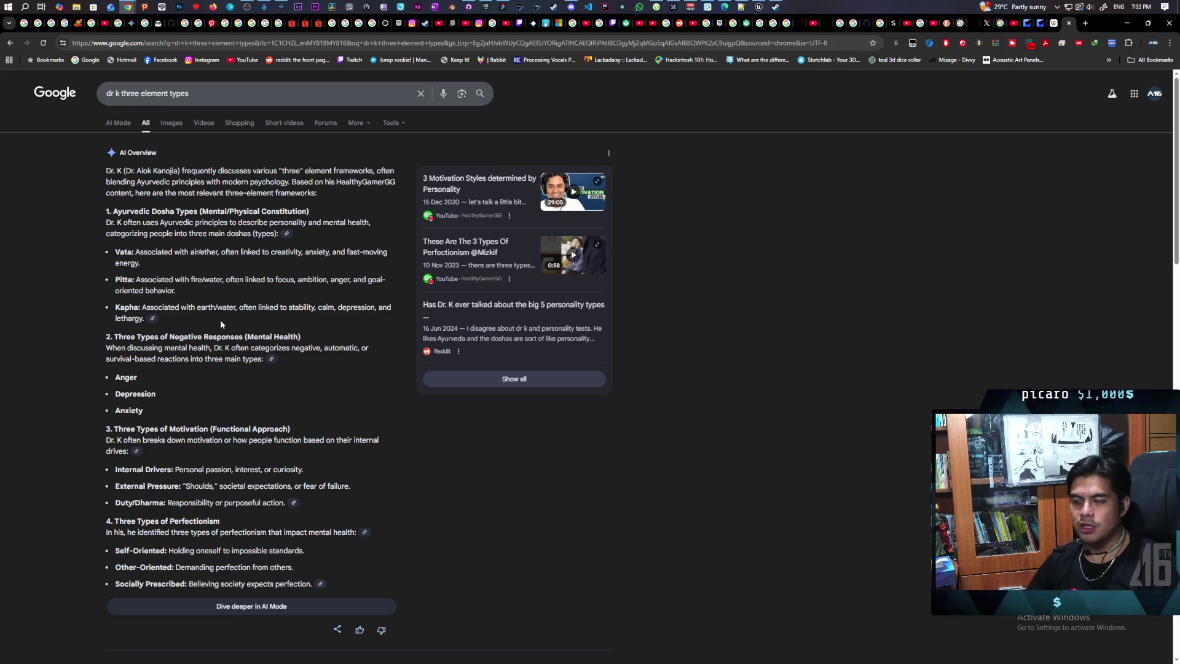
double_click(209, 253)
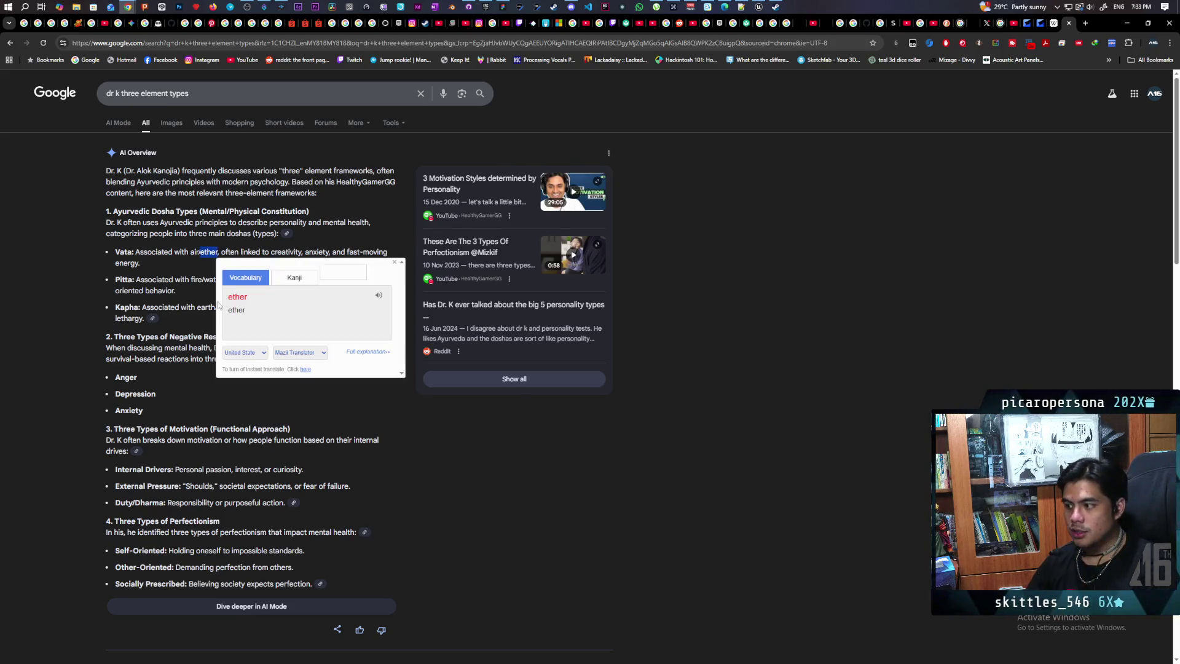
left_click(181, 302)
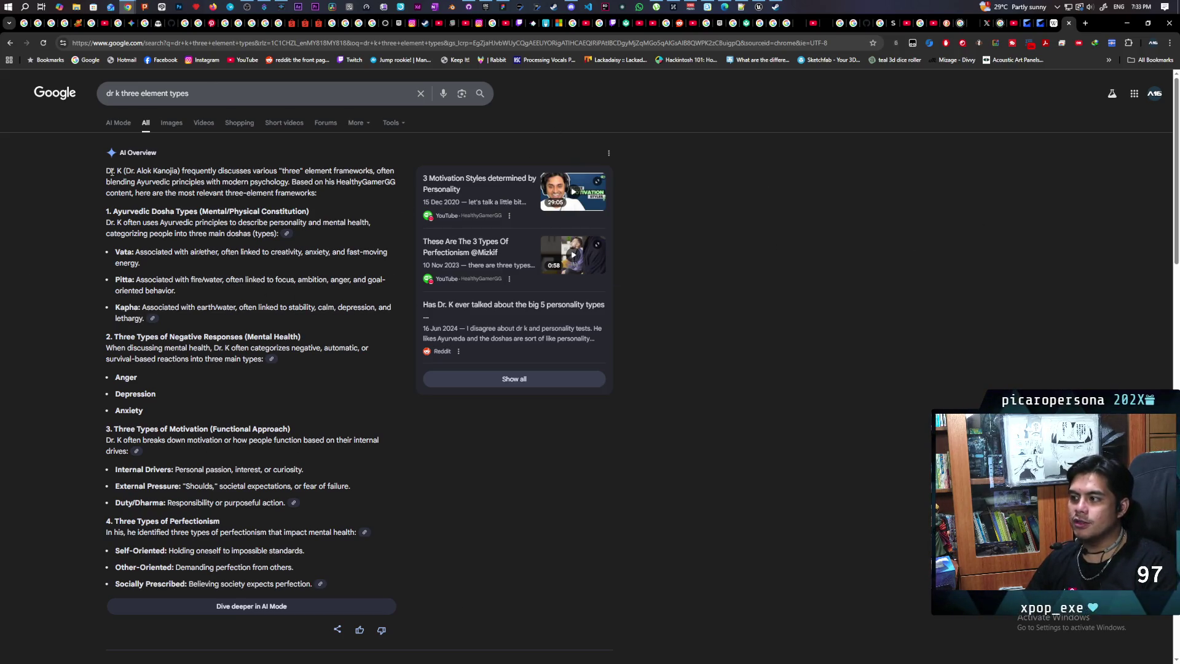
Select the word Dosha in the Ayurvedic Dosha Types heading, look it up, then dismiss the lookup
mouse_move(111, 172)
left_mouse_down()
mouse_move(282, 193)
mouse_move(364, 463)
mouse_move(396, 501)
left_mouse_up()
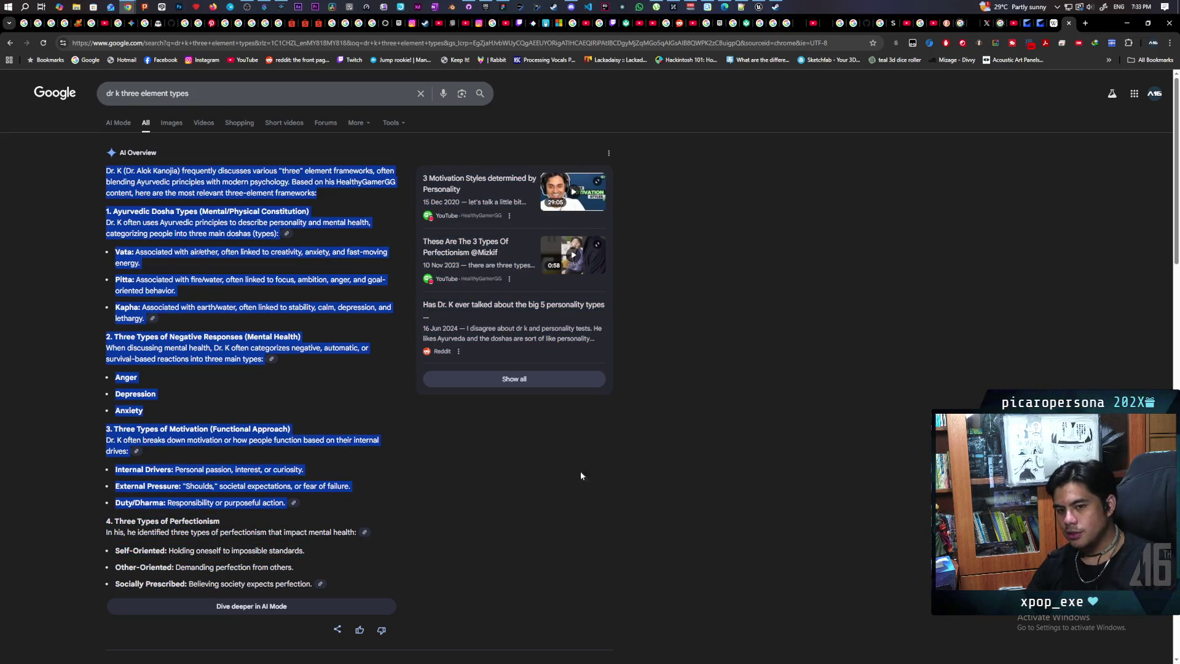
left_click(747, 396)
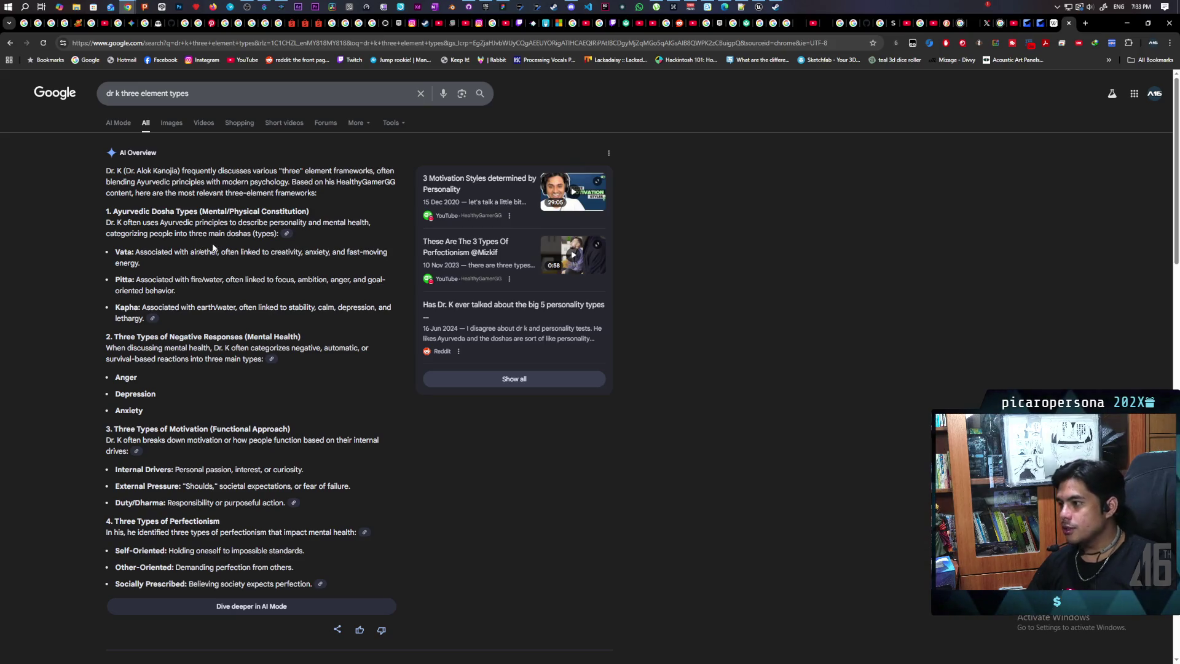
double_click(166, 212)
triple_click(166, 212)
double_click(166, 212)
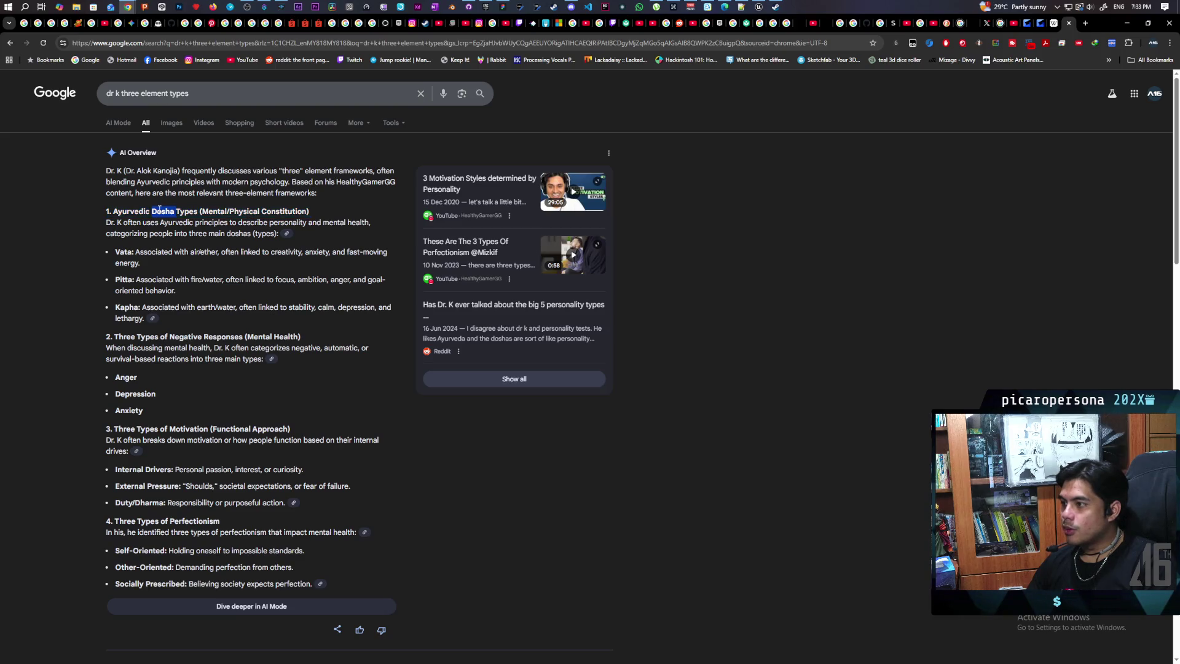
left_click(401, 382)
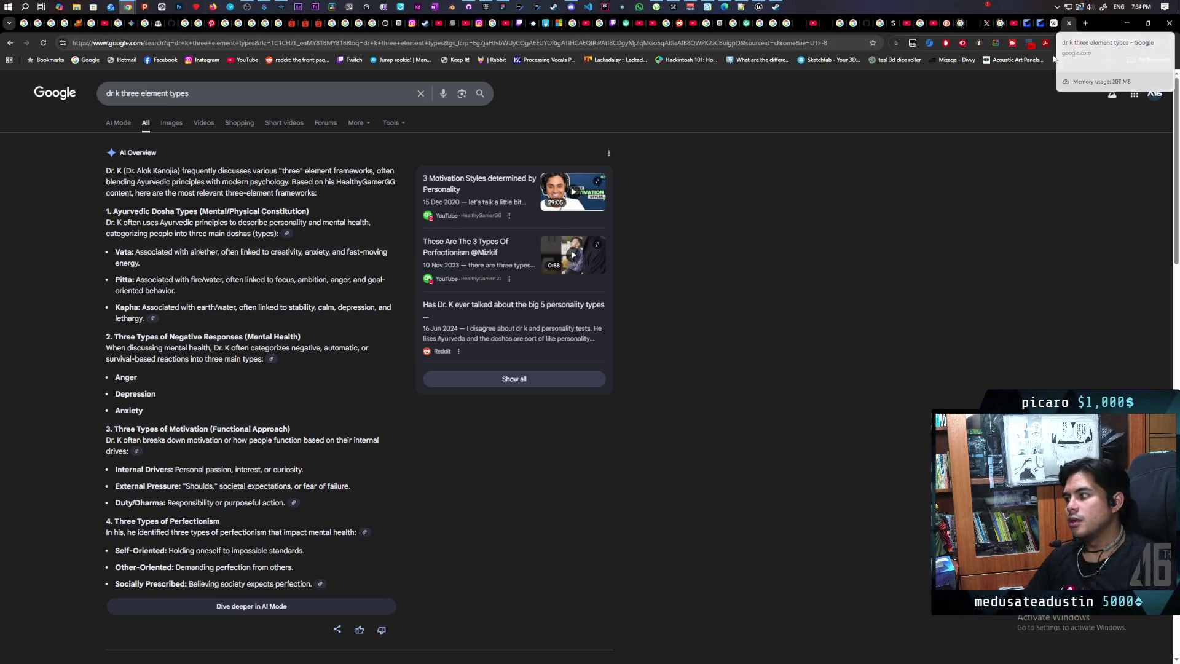
Replace the query with 'light realm and void realm genshin' and run the search
left_click(307, 96)
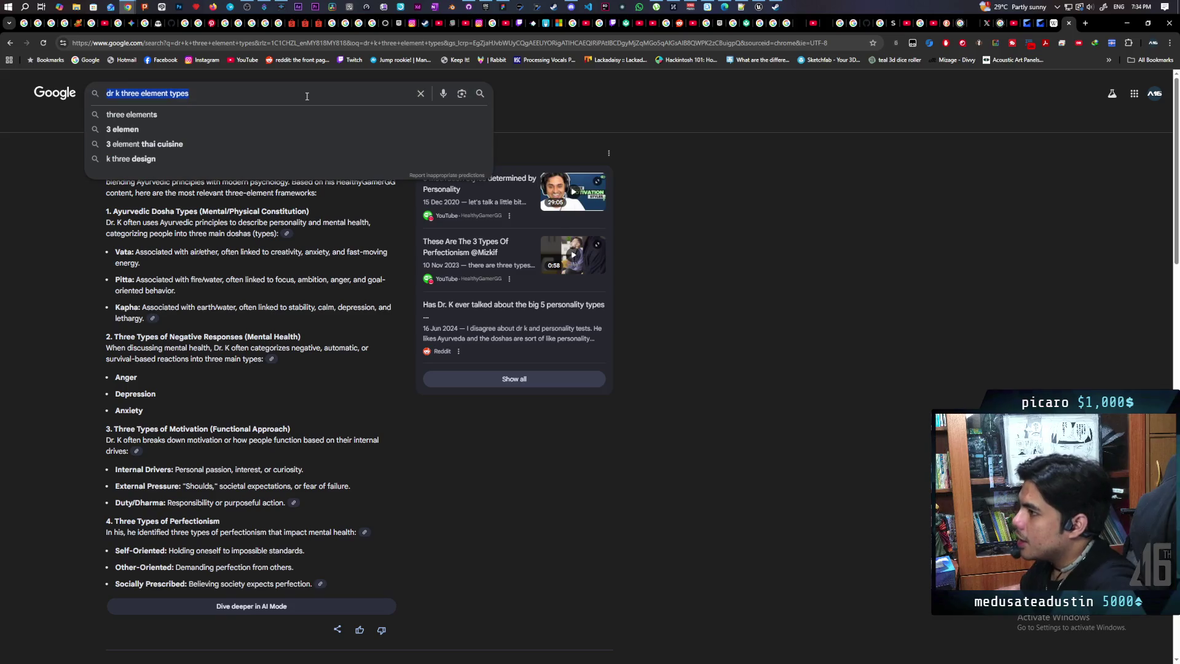
type("li")
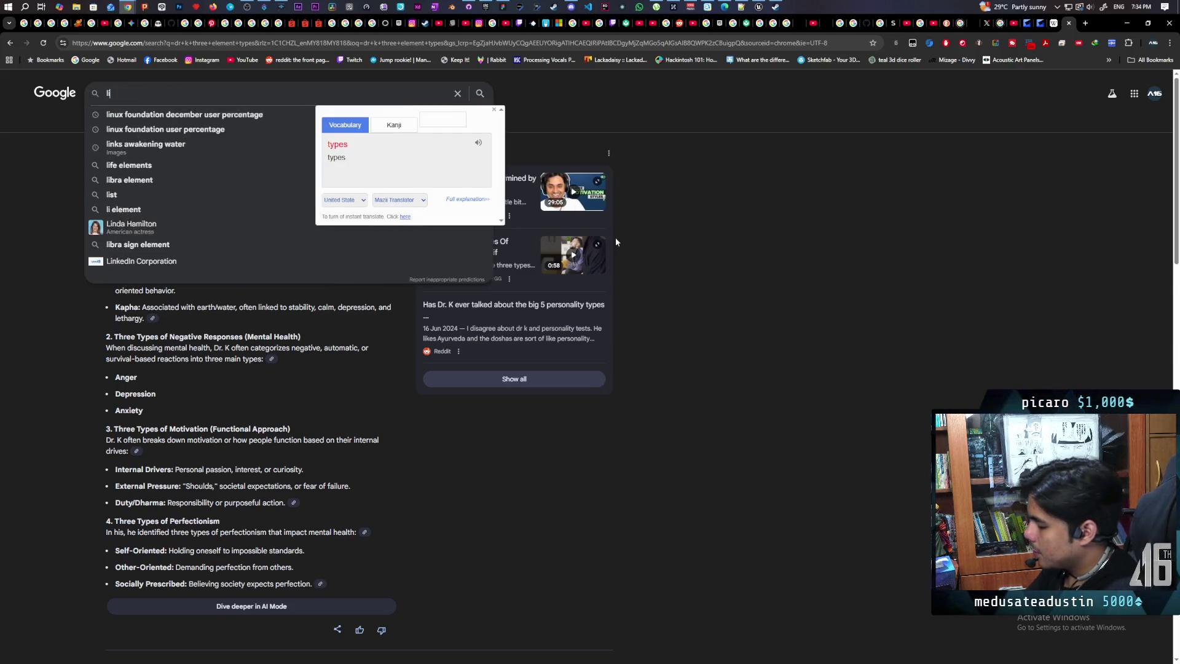
type("ght realm and")
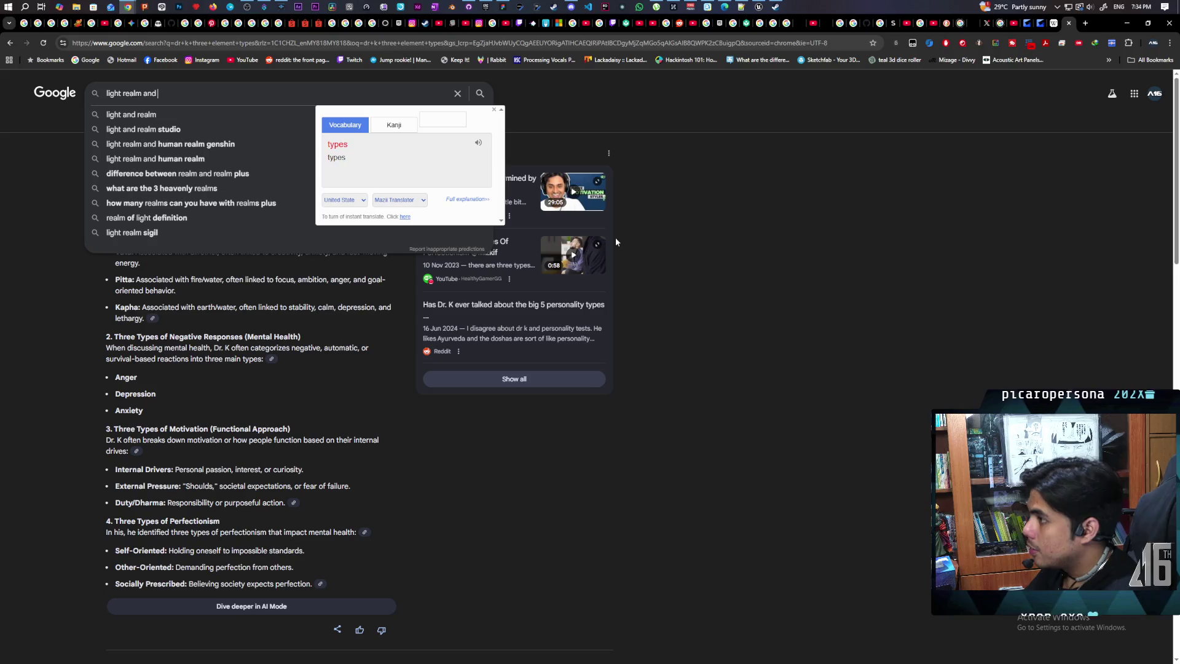
type(" void realm ")
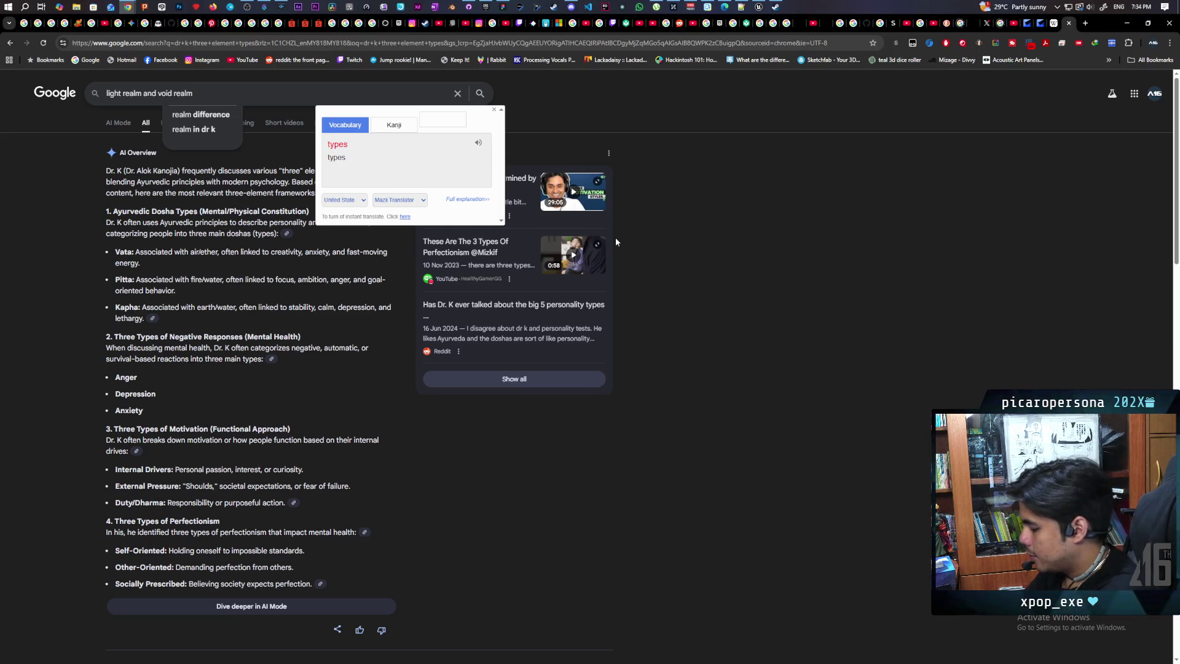
type("genshin")
key("Return")
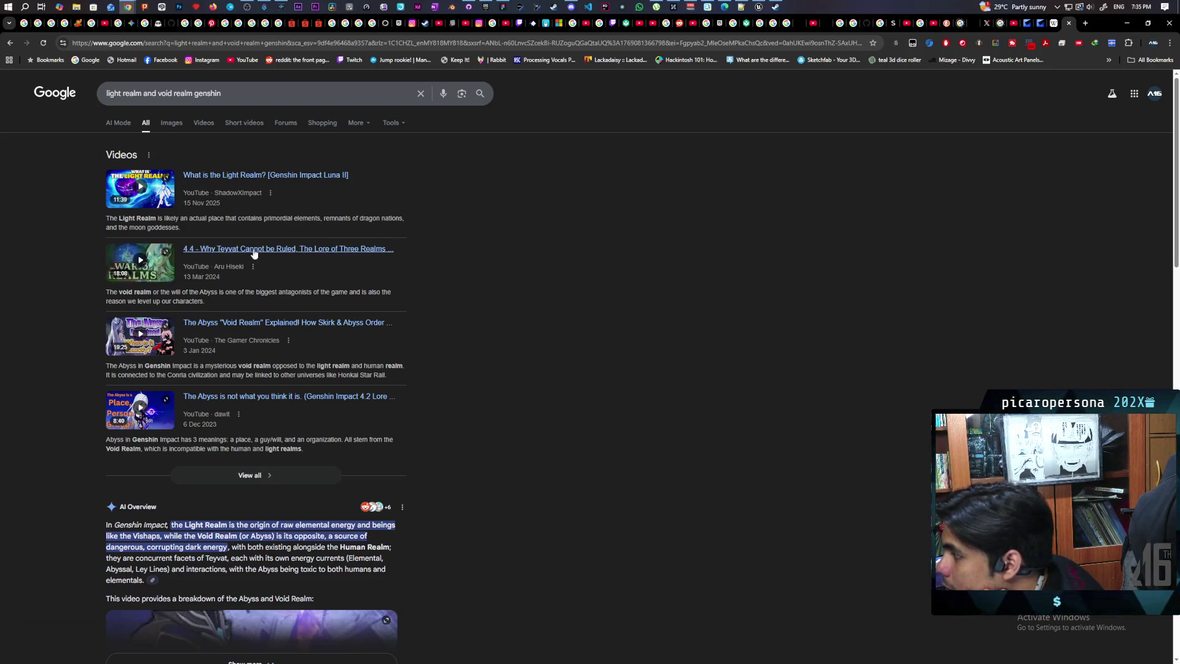
Expand and read Google's AI Overview describing the Light Realm, Void Realm (Abyss) and Human Realm
scroll(429, 297, "down", 3)
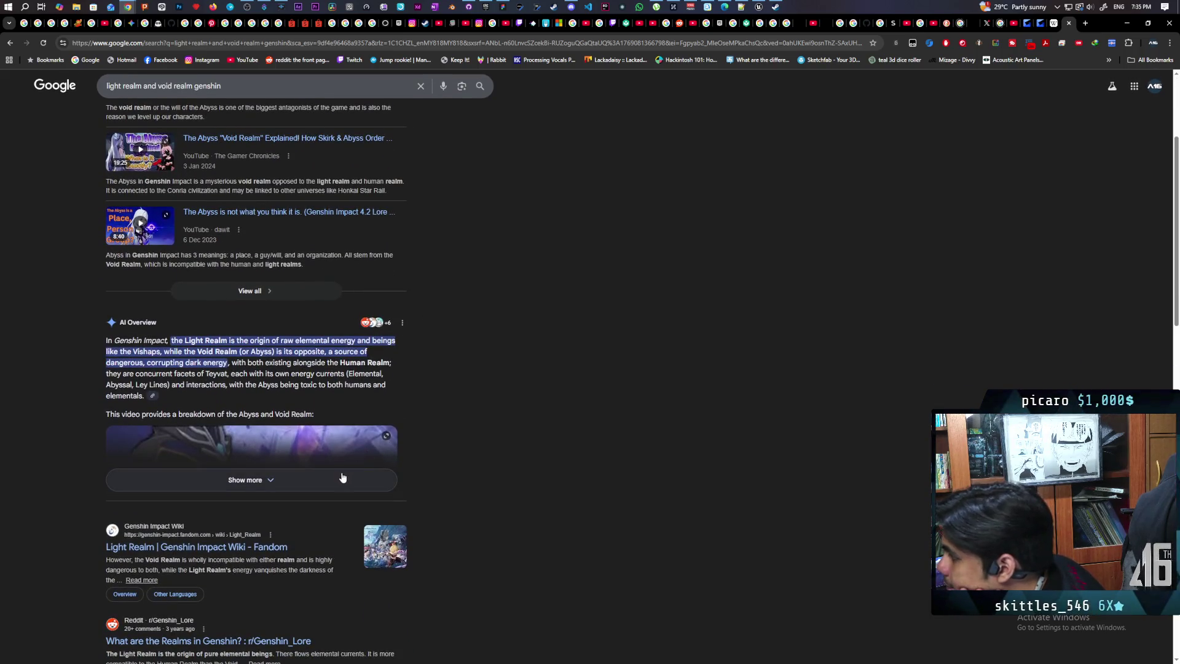
left_click(340, 482)
scroll(482, 400, "down", 2)
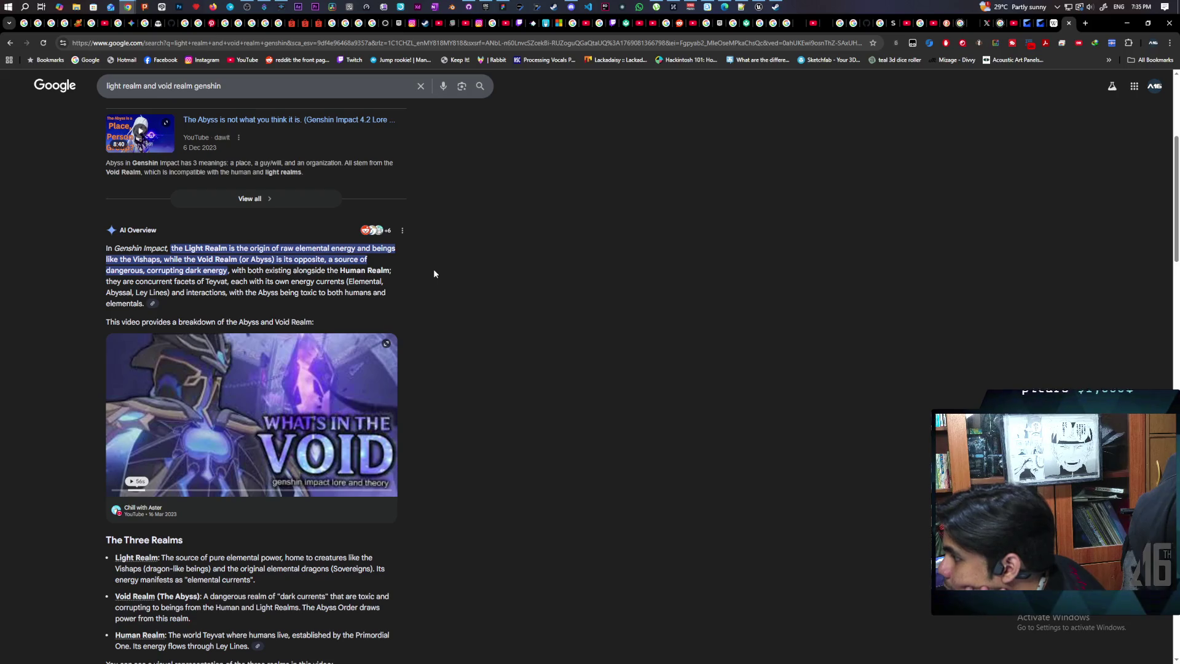
right_click(435, 273)
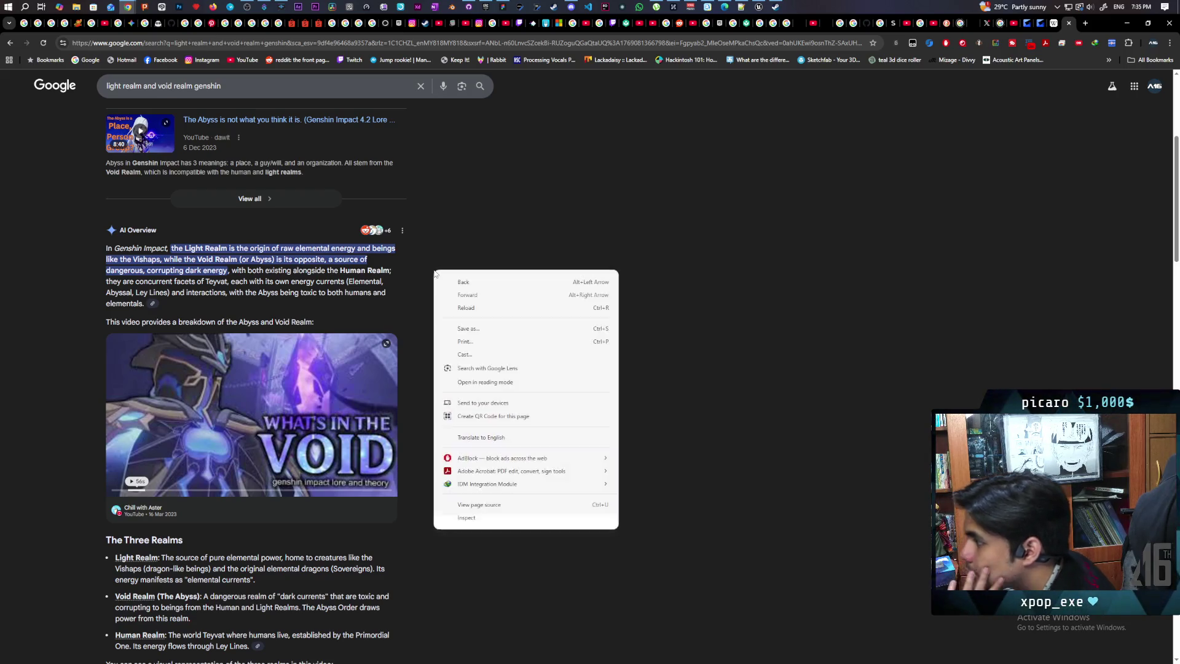
left_click(455, 219)
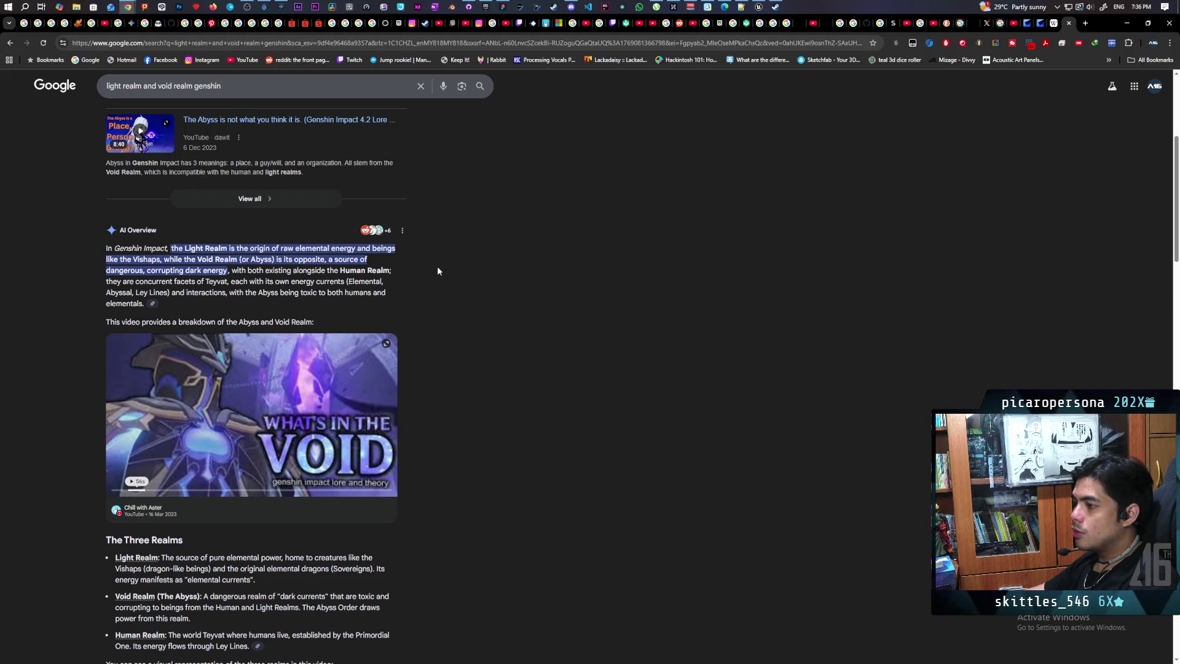
scroll(460, 277, "down", 2)
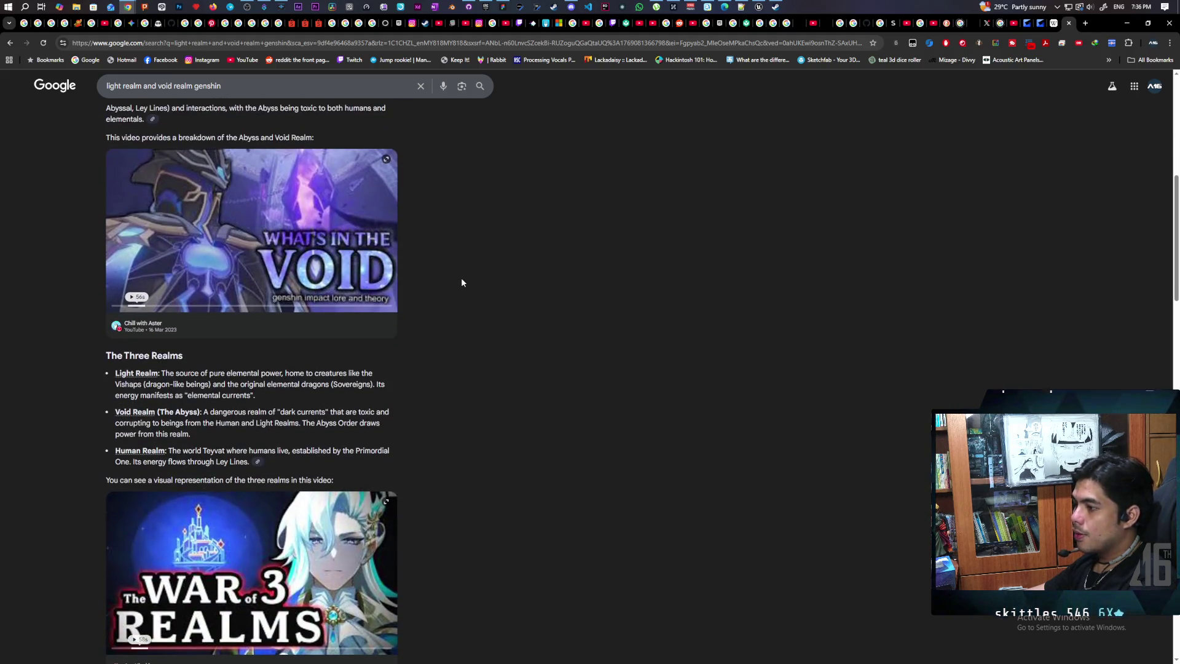
scroll(462, 282, "down", 1)
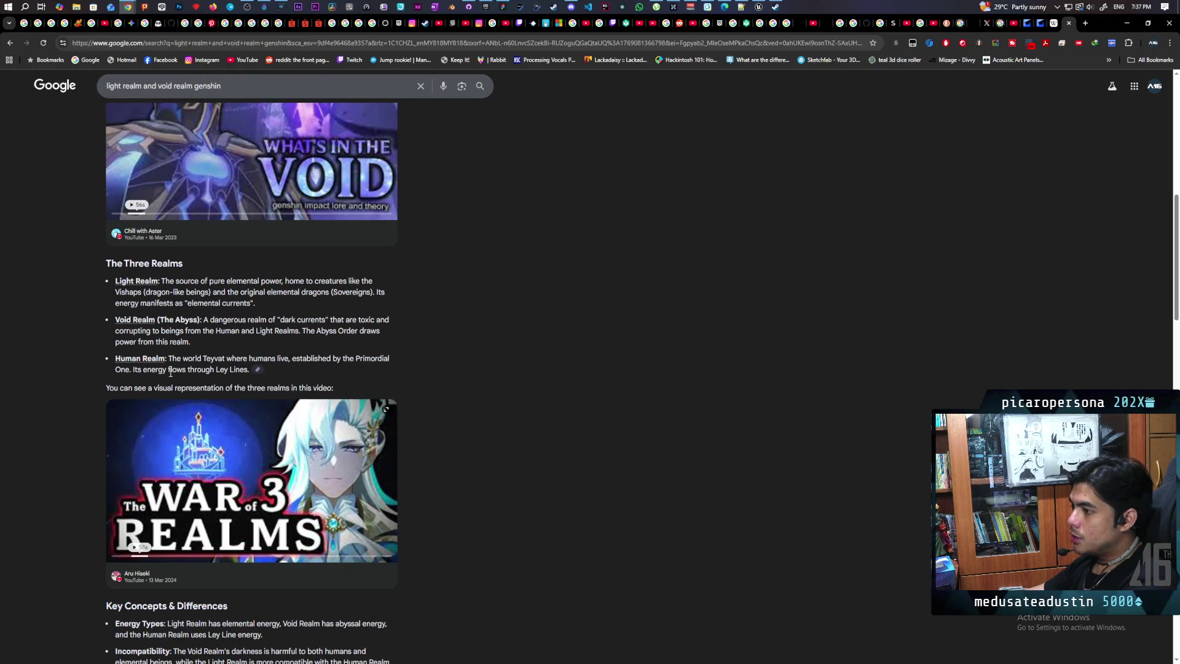
scroll(527, 337, "down", 4)
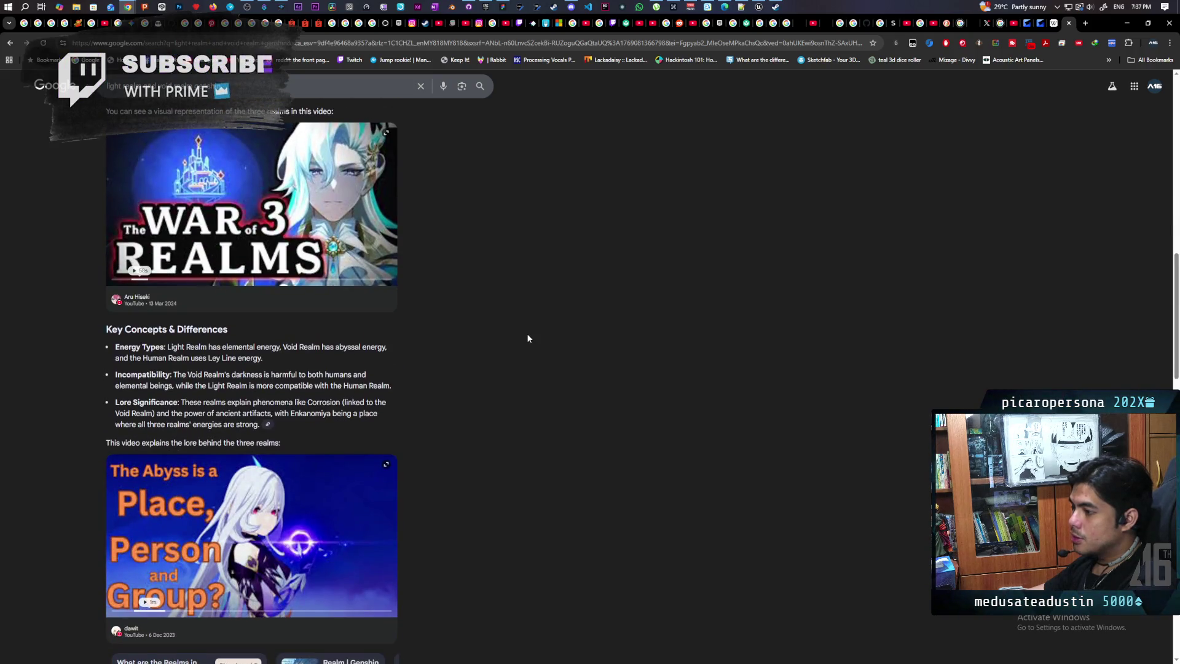
scroll(527, 338, "down", 4)
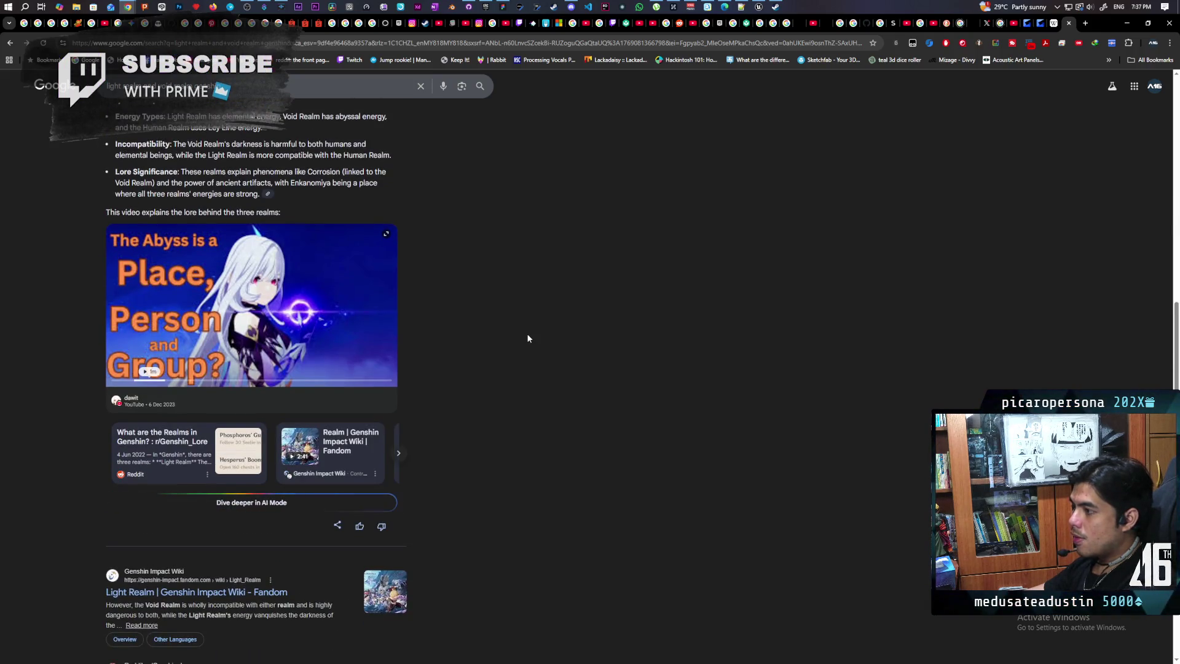
scroll(527, 339, "up", 3)
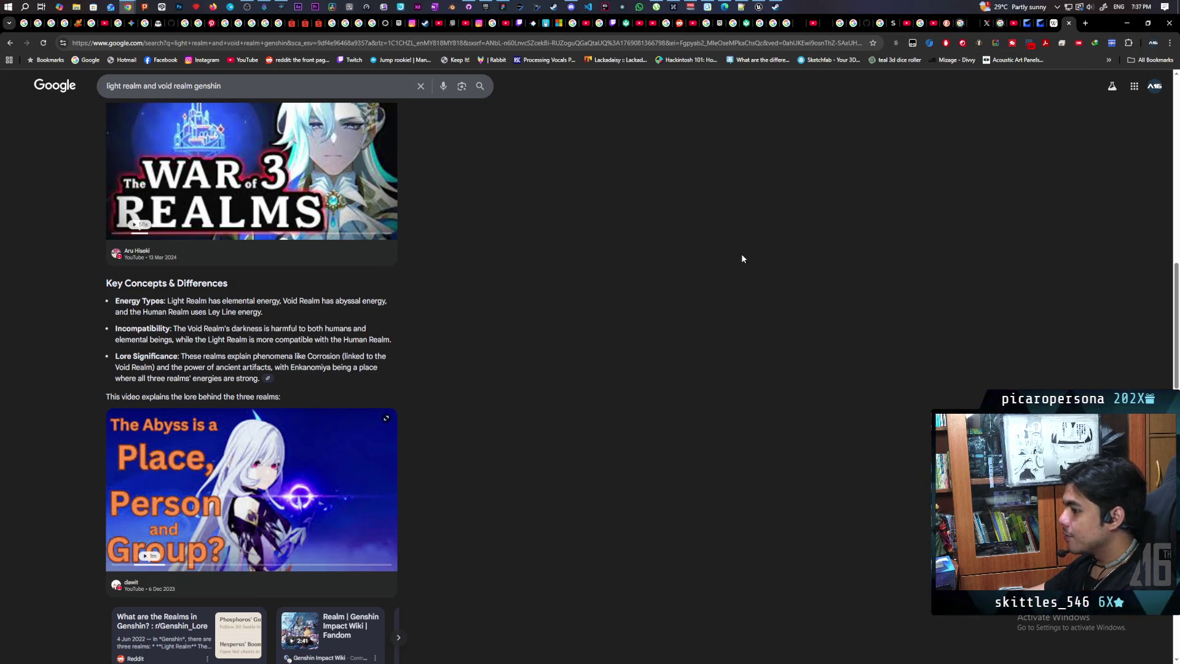
scroll(561, 283, "down", 5)
scroll(565, 285, "down", 1)
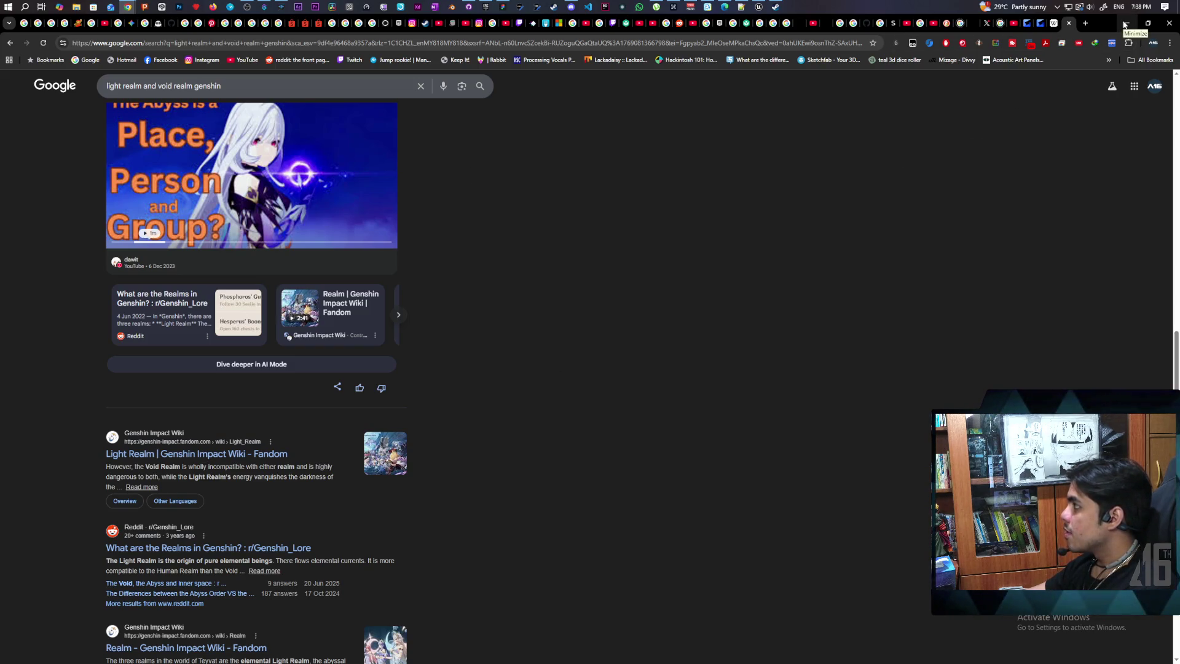
Close the Google and Wikipedia Aether tabs, minimize Chrome, and go to WBP_QuickUI's On Key Down graph
left_click(1070, 23)
left_click(1070, 23)
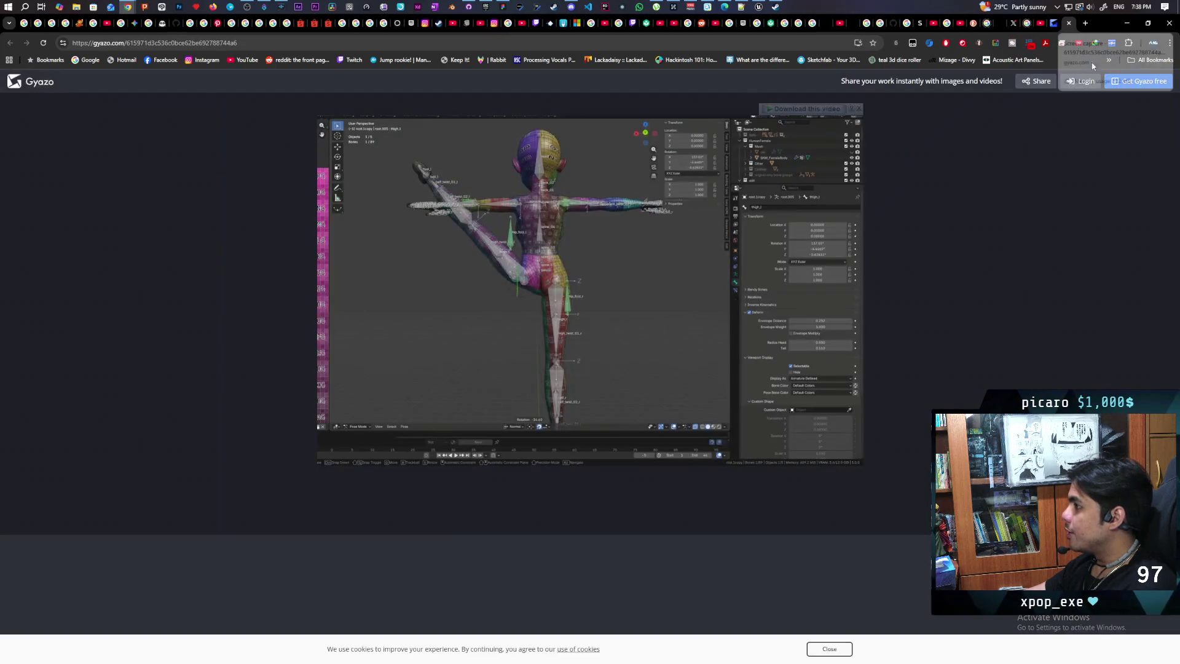
left_click(1129, 24)
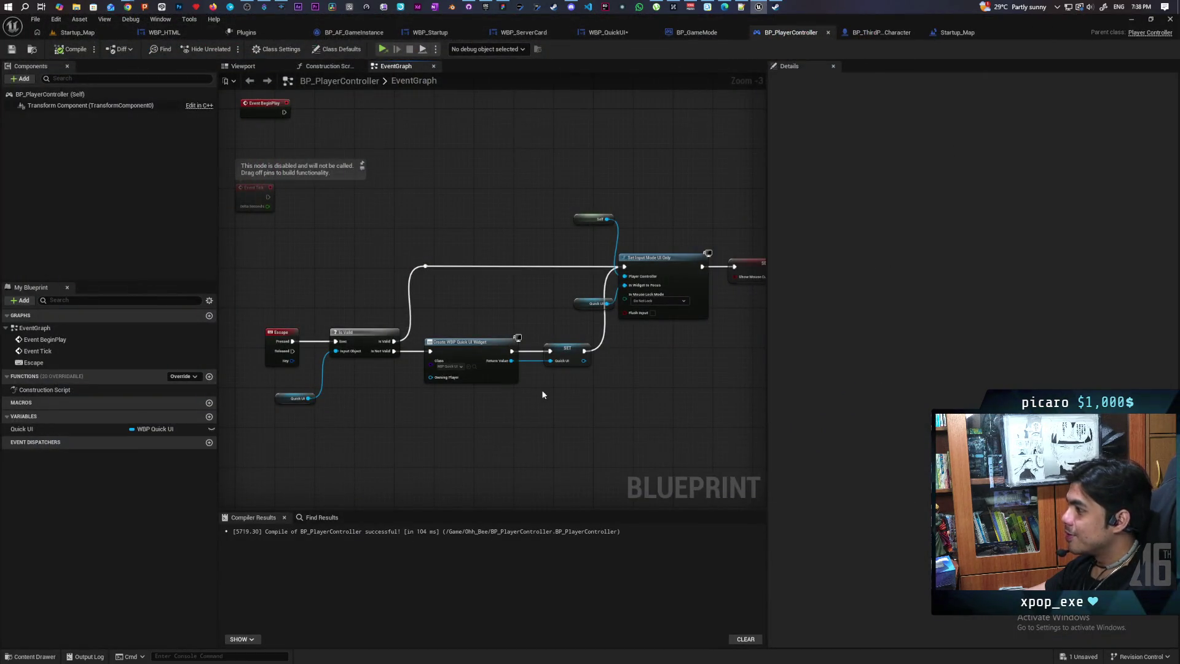
mouse_move(543, 394)
left_mouse_down()
mouse_move(503, 393)
mouse_move(541, 350)
mouse_move(543, 323)
left_mouse_up()
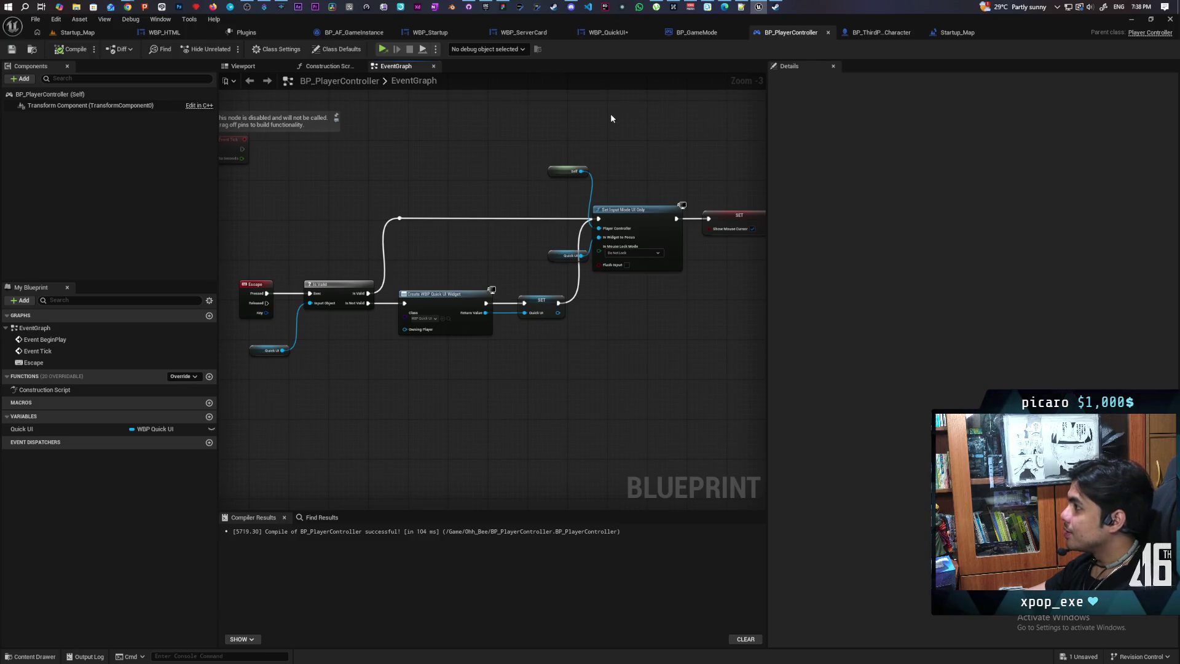
left_click(610, 32)
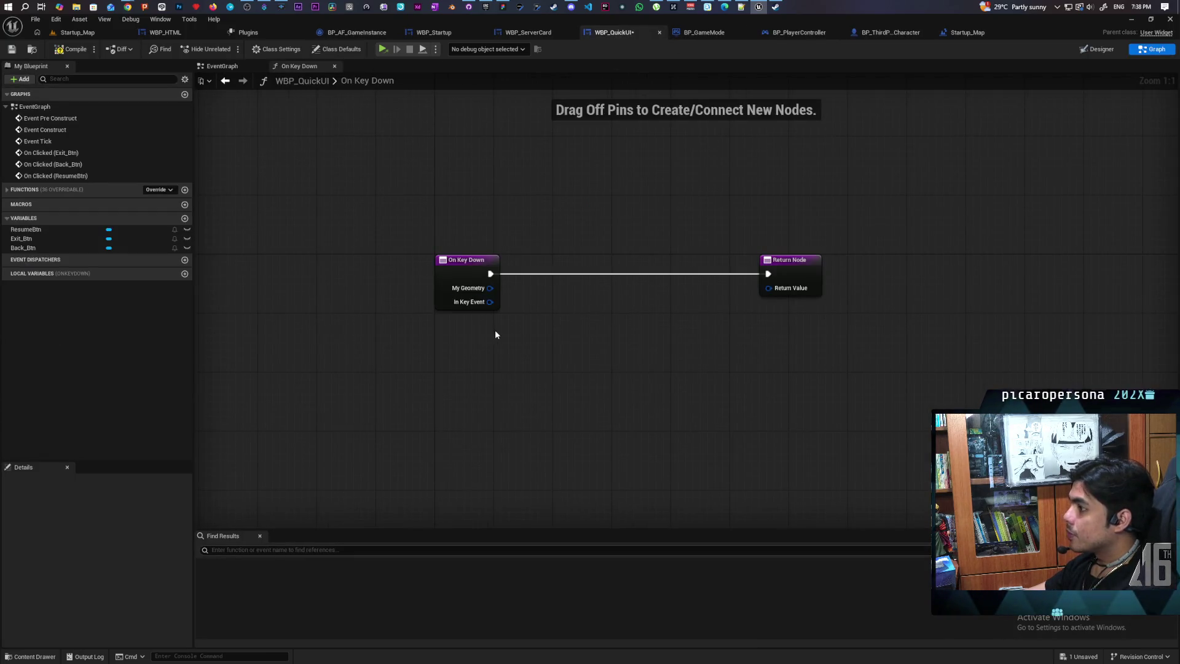
Add a Get Key node wired from In Key Event, deleting the wrongly added event node
left_click_drag(420, 316, 424, 385)
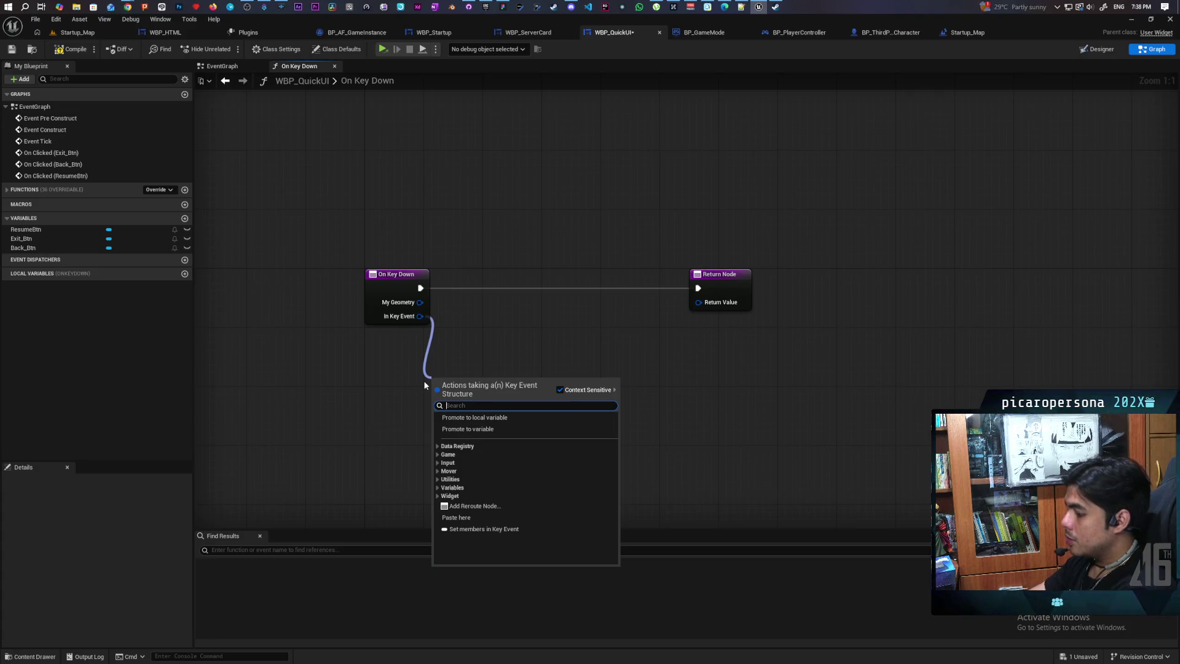
type("get")
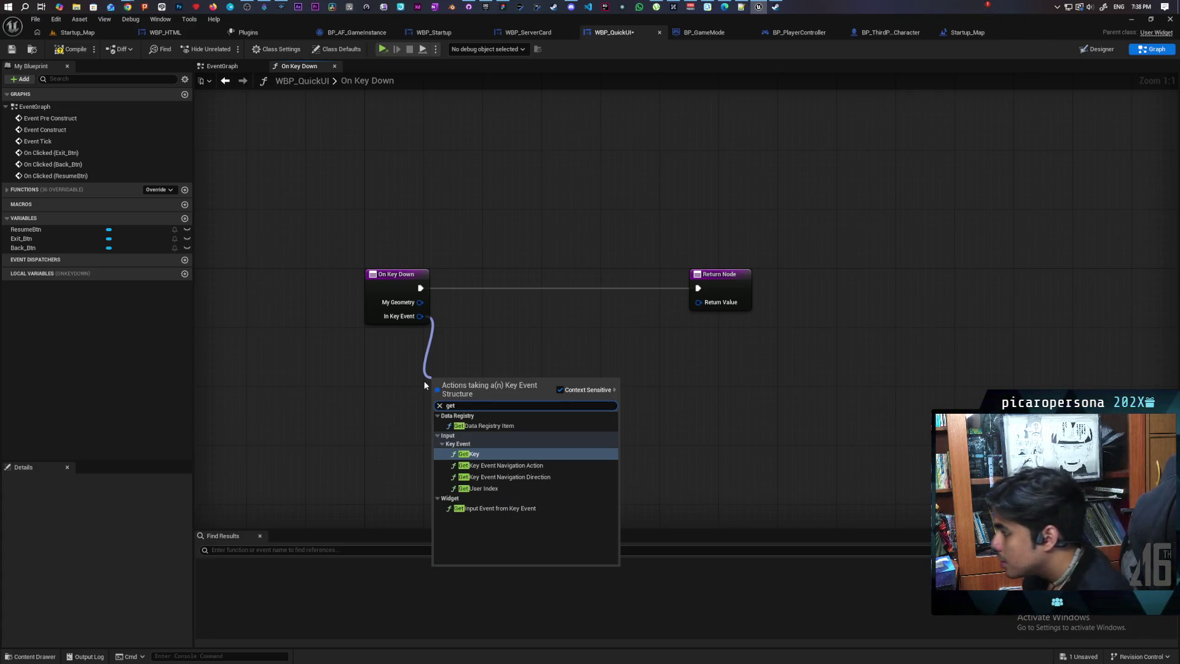
left_click(504, 509)
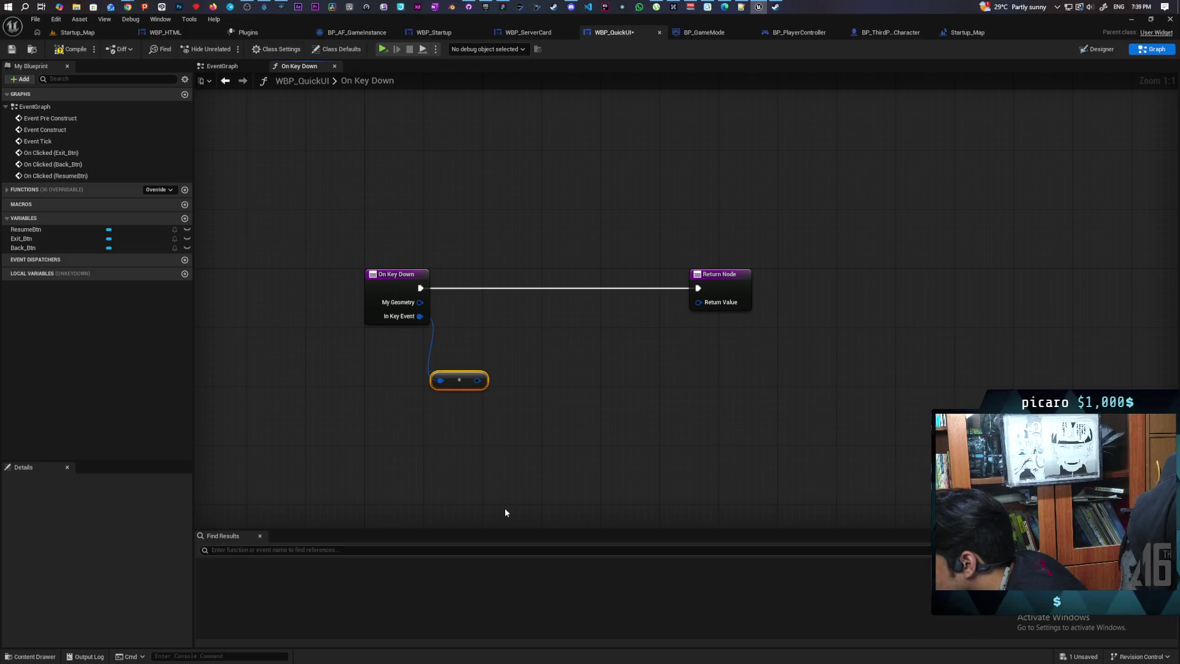
key("Delete")
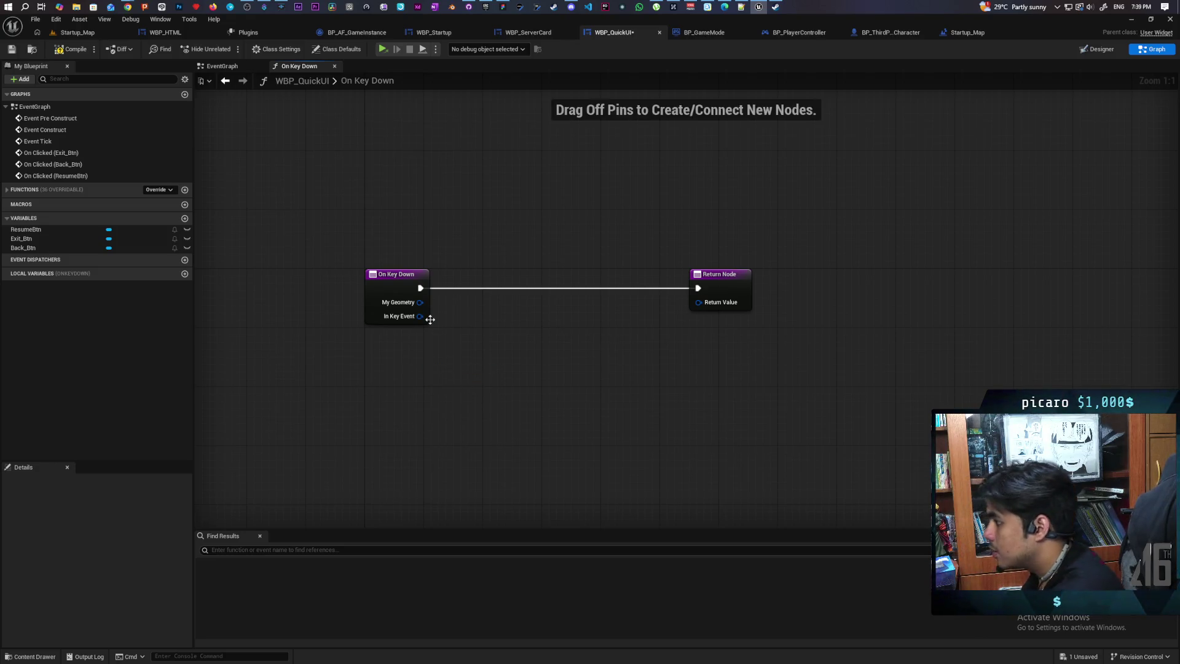
mouse_move(430, 321)
left_mouse_down()
mouse_move(436, 374)
mouse_move(421, 316)
mouse_move(461, 368)
left_mouse_up()
type("get")
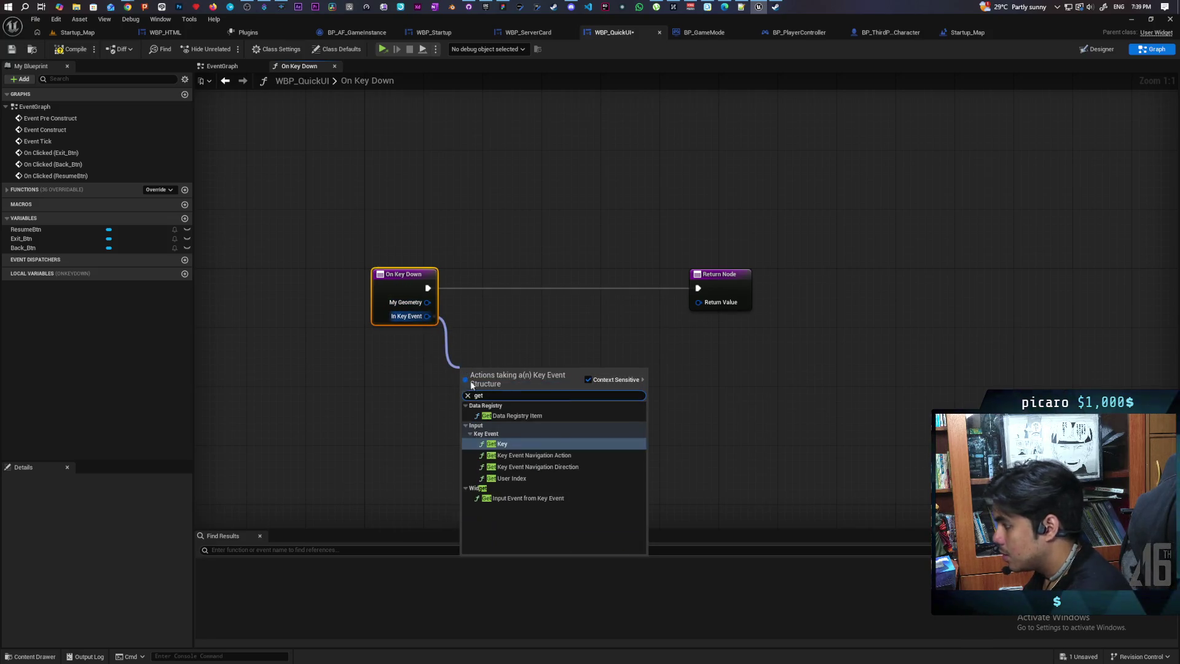
left_click(530, 443)
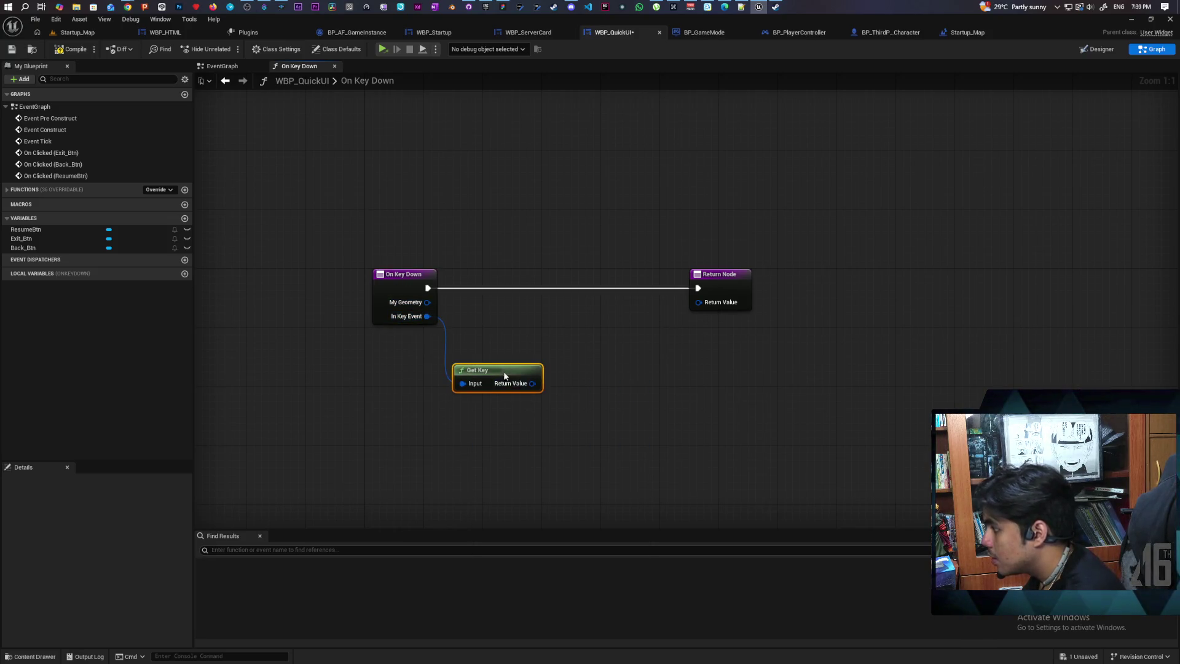
mouse_move(528, 384)
left_mouse_down()
mouse_move(439, 399)
mouse_move(503, 397)
left_mouse_up()
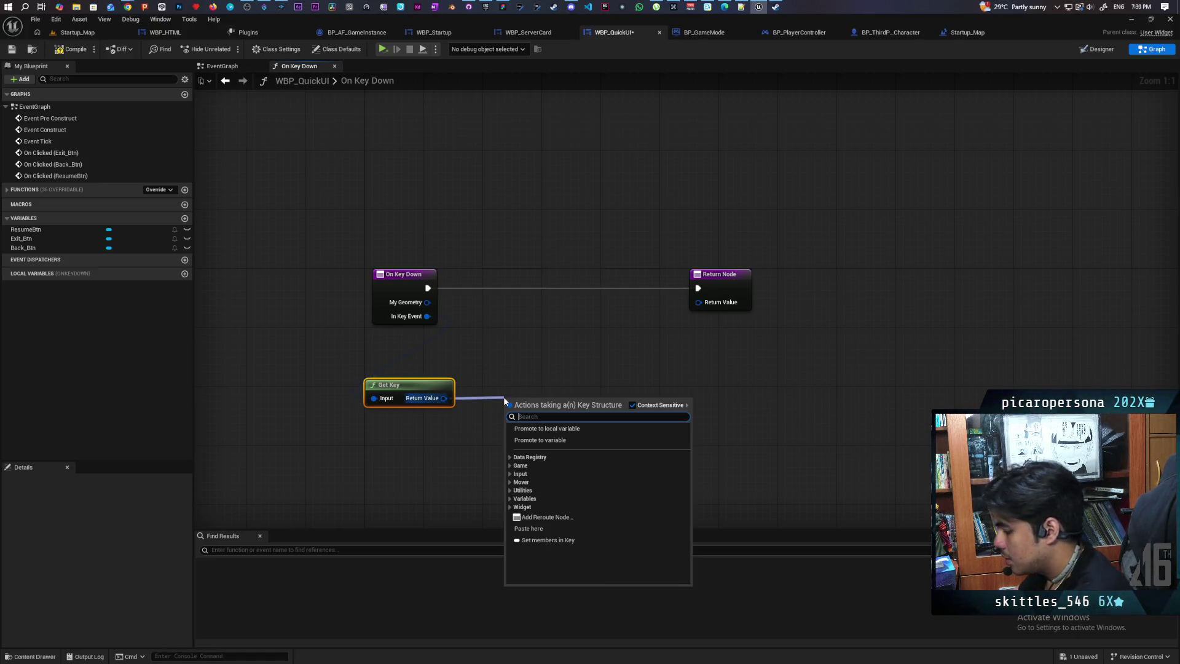
Add Get Key Display Name after Get Key and line both nodes up
type("name")
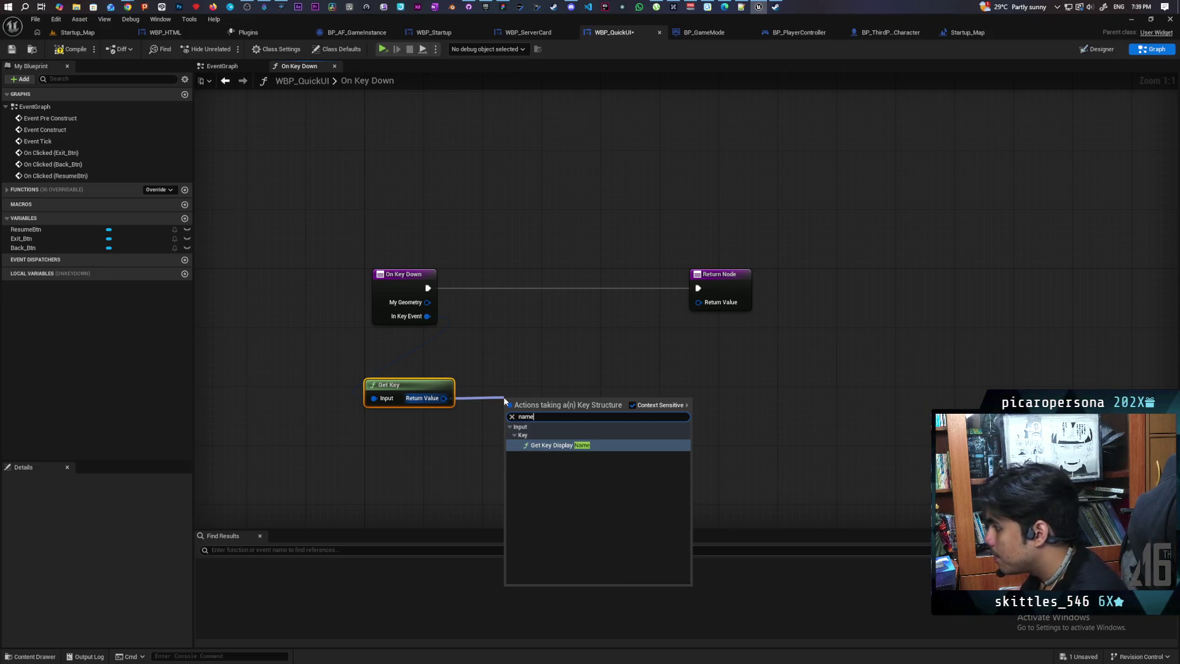
key("BackSpace")
key("BackSpace")
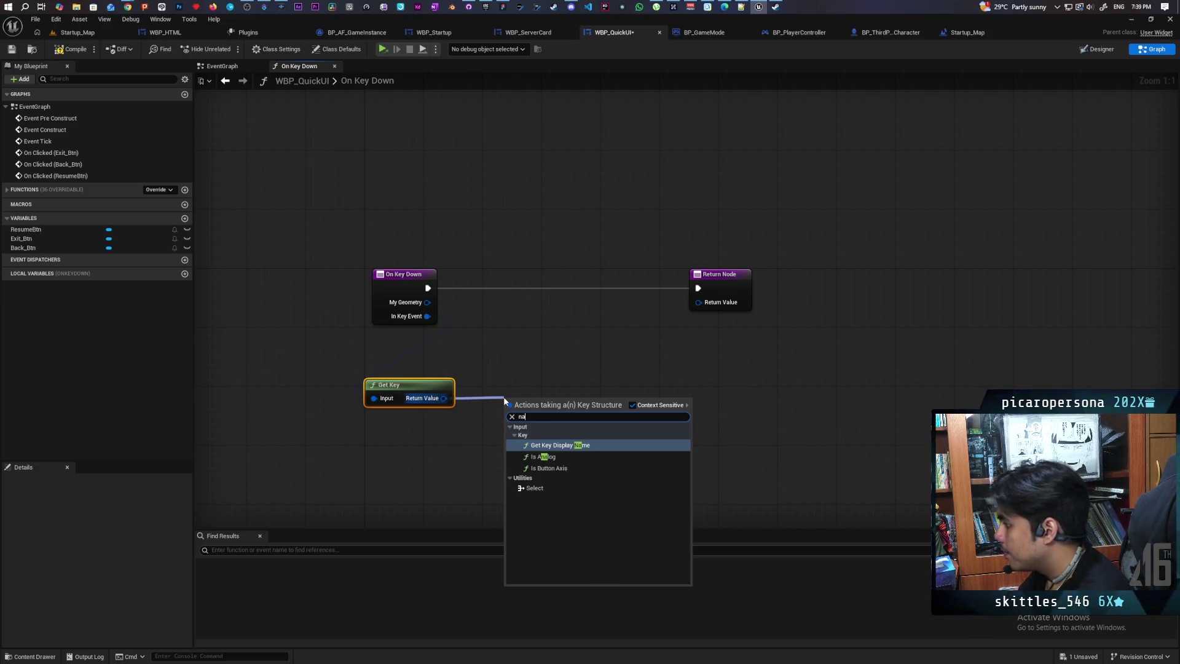
key("BackSpace")
key("BackSpace")
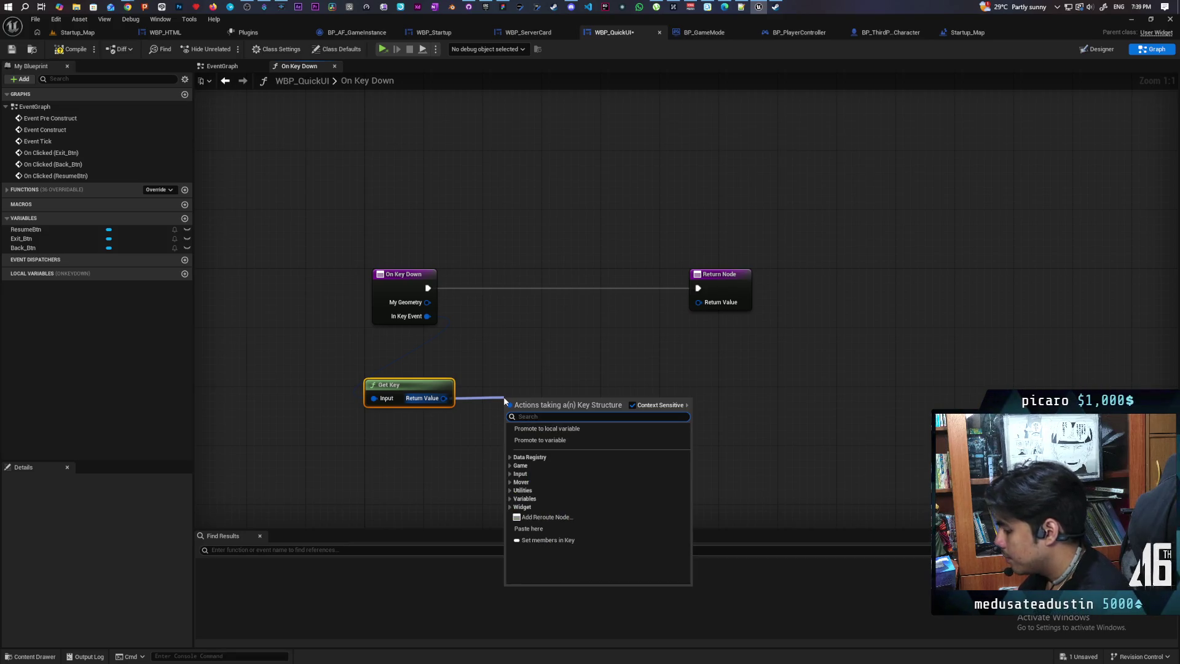
type("display")
key("Return")
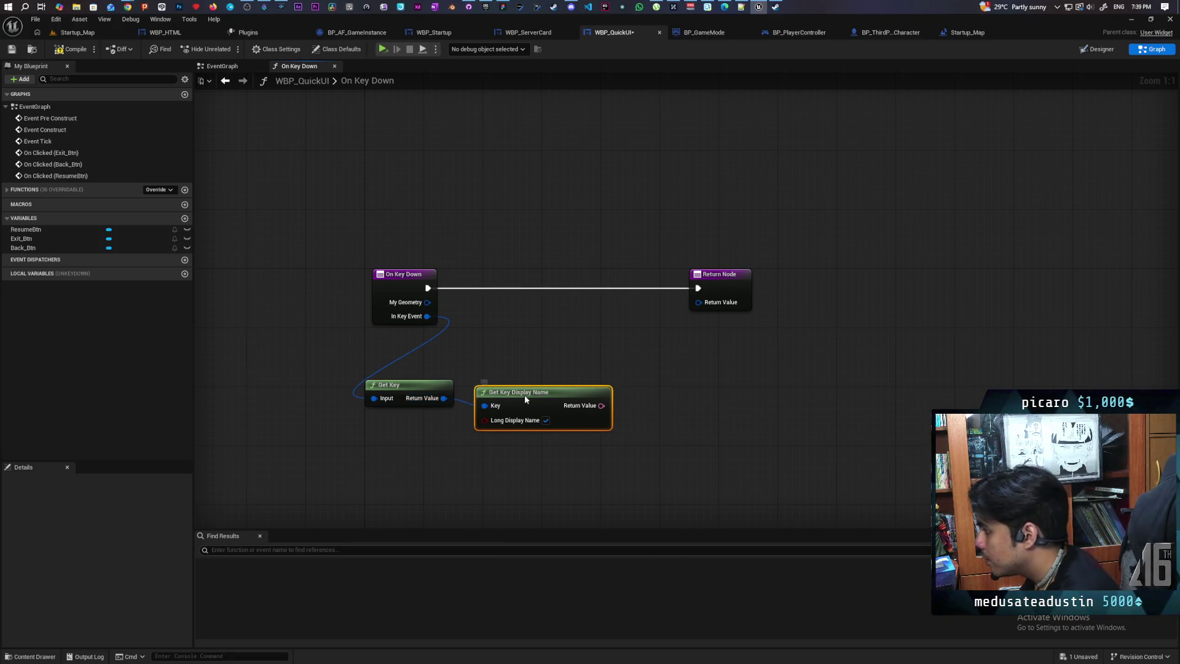
left_click(409, 385, "ctrl")
left_click_drag(409, 385, 298, 400)
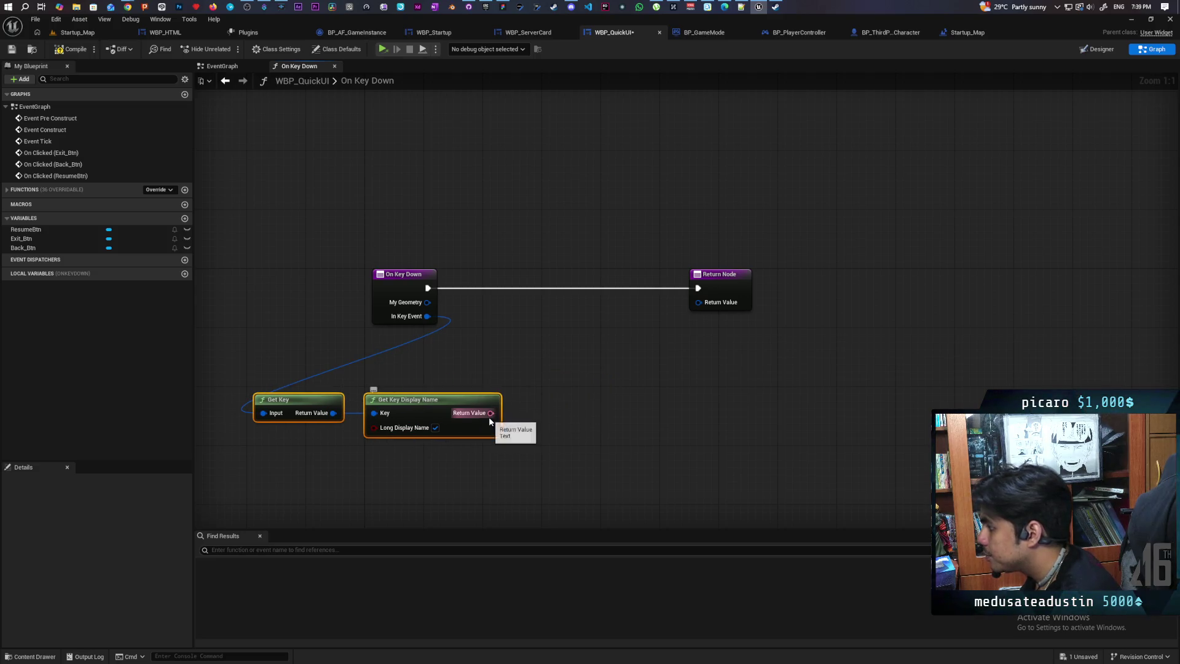
Convert the display name with To String (Text) and feed it into a Switch on String node
left_click_drag(490, 415, 546, 419)
left_click(483, 418)
type("to st")
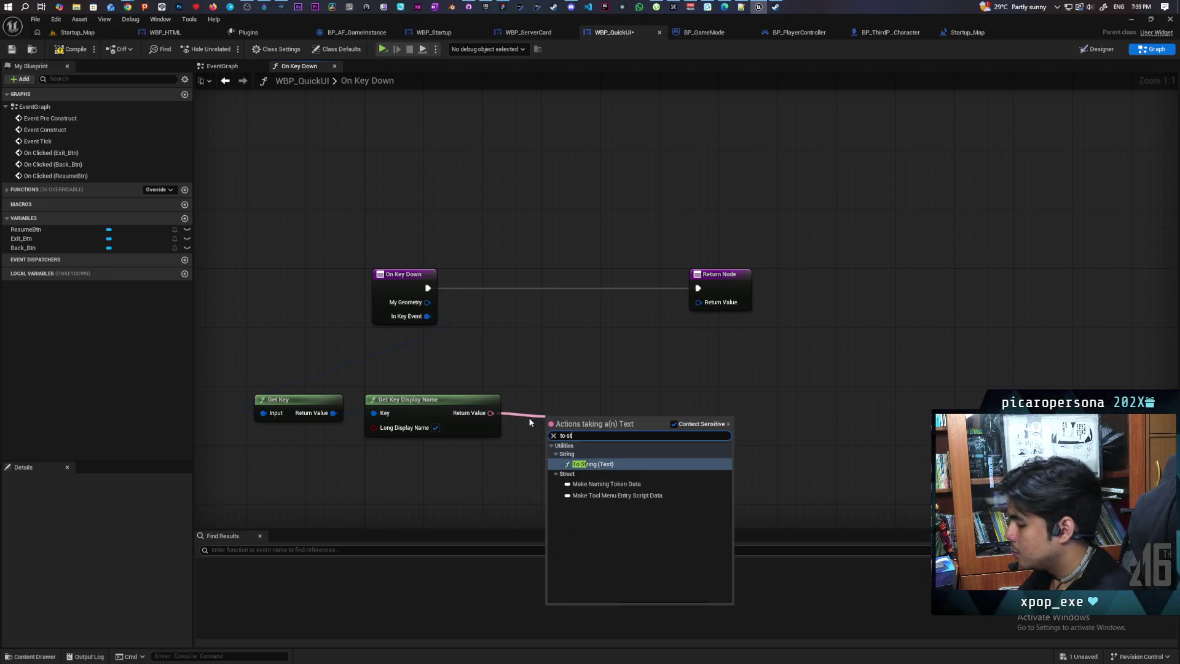
type("rin")
key("Return")
mouse_move(562, 425)
left_mouse_down()
mouse_move(533, 418)
mouse_move(581, 382)
left_mouse_up()
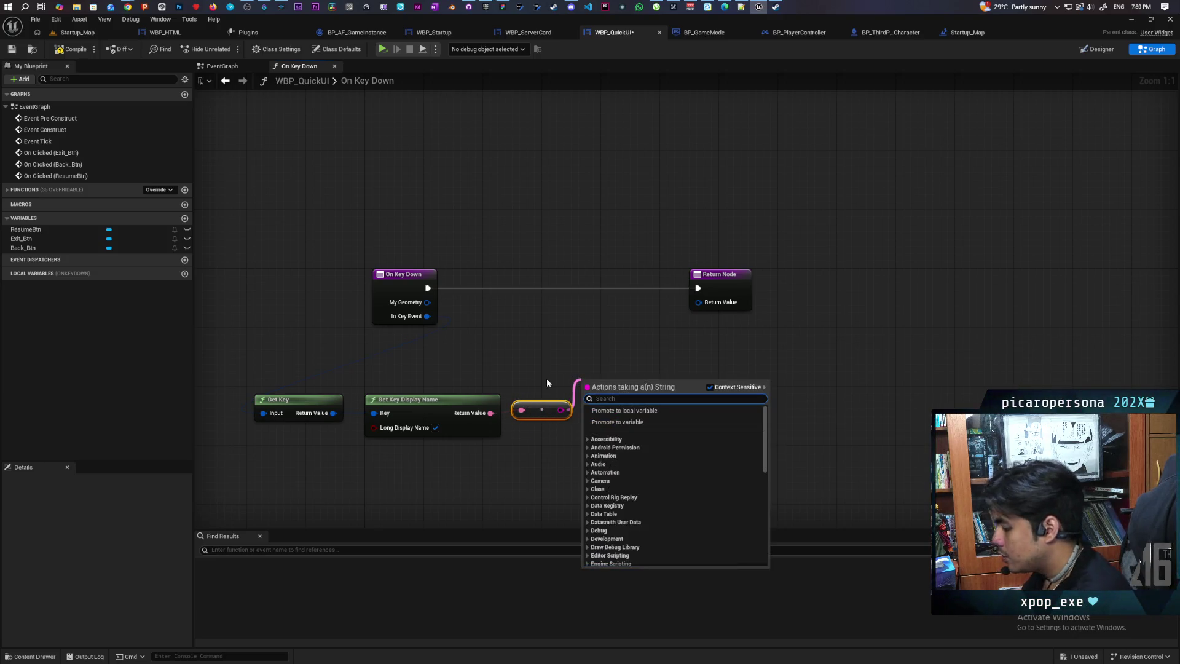
type("switch")
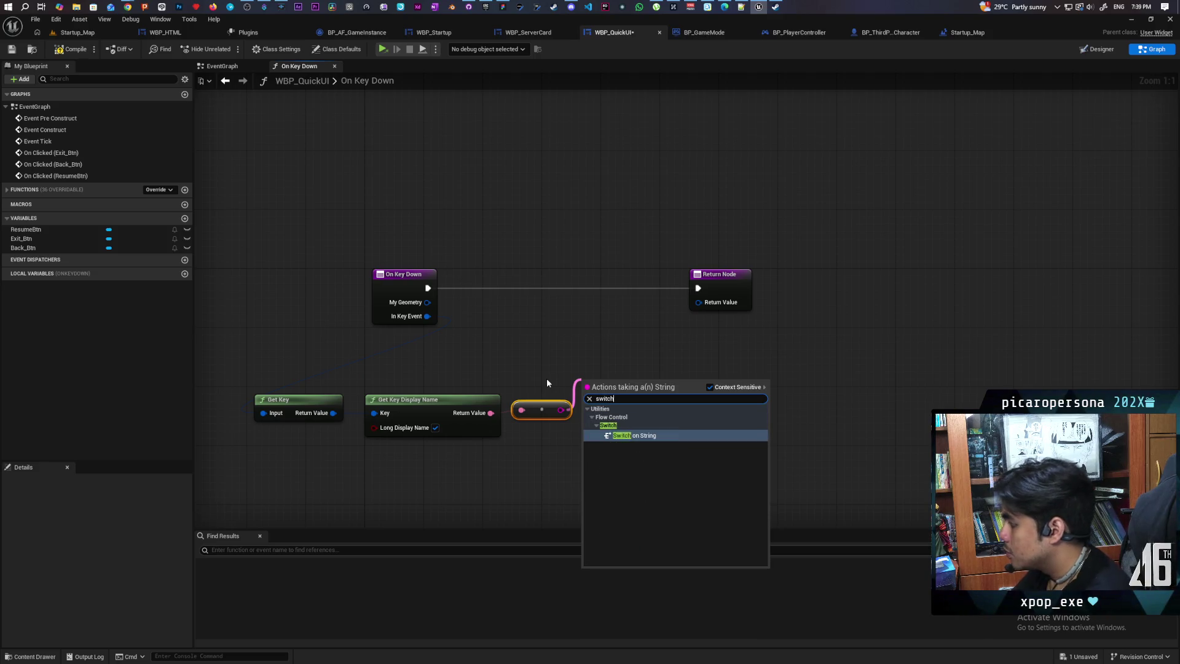
key("Return")
left_click_drag(597, 388, 589, 277)
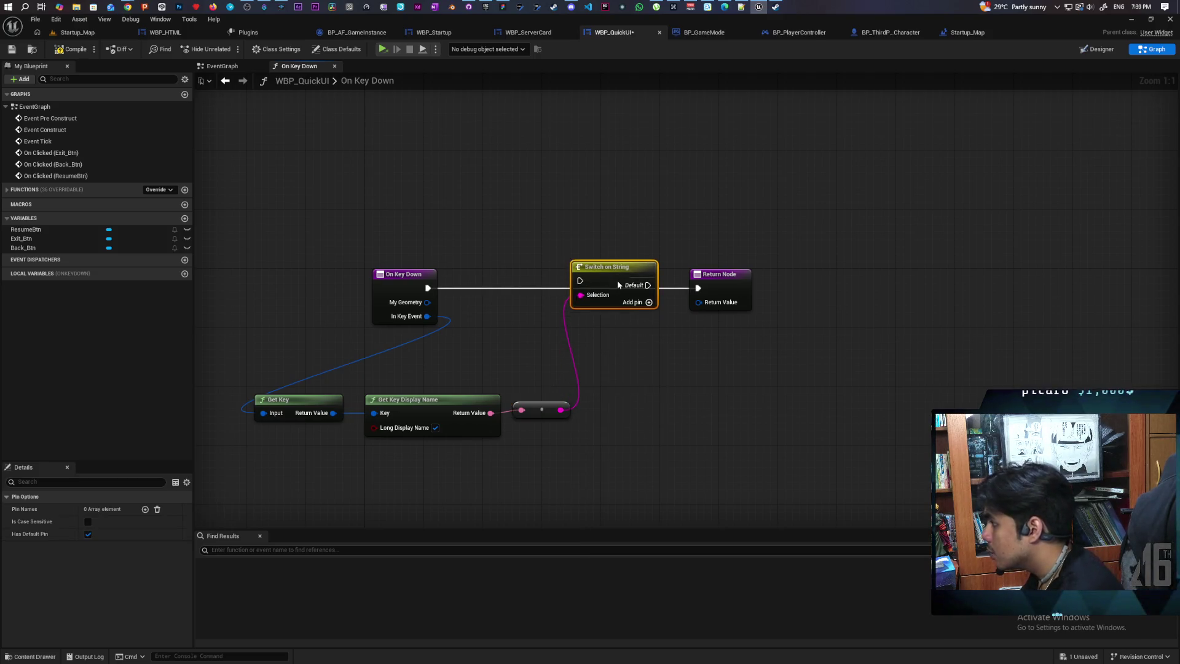
Run On Key Down into Switch on String, add a case, and return Unhandled on Default
left_click_drag(428, 288, 580, 288)
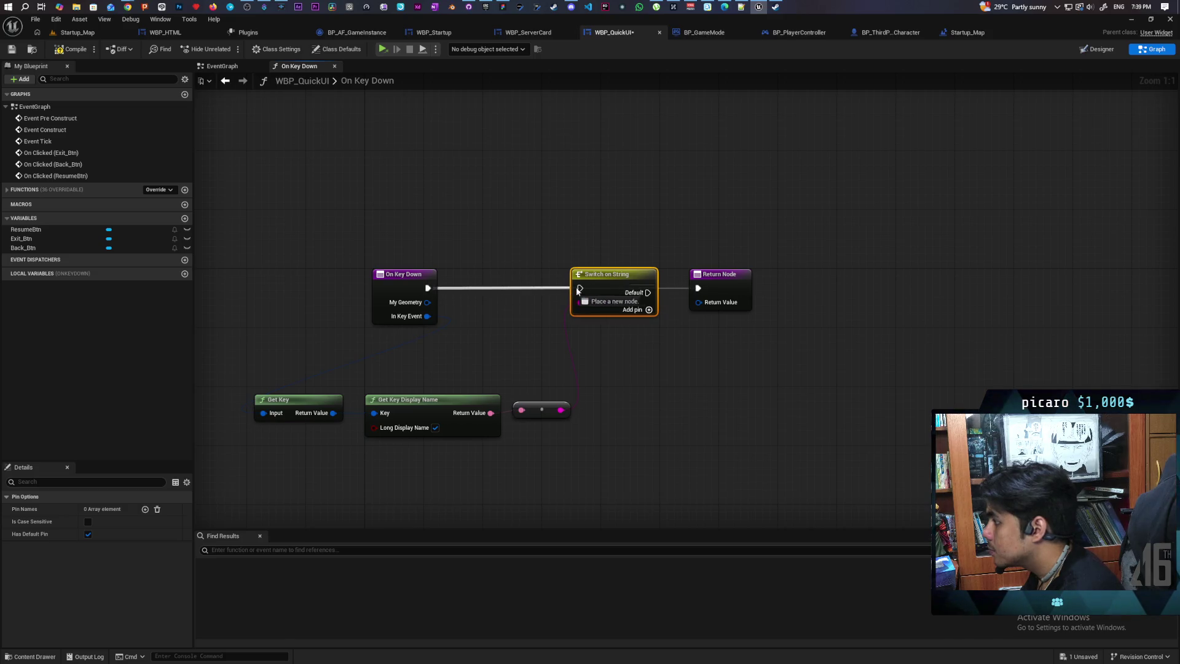
mouse_move(743, 314)
left_mouse_down()
mouse_move(565, 342)
mouse_move(668, 331)
left_mouse_up()
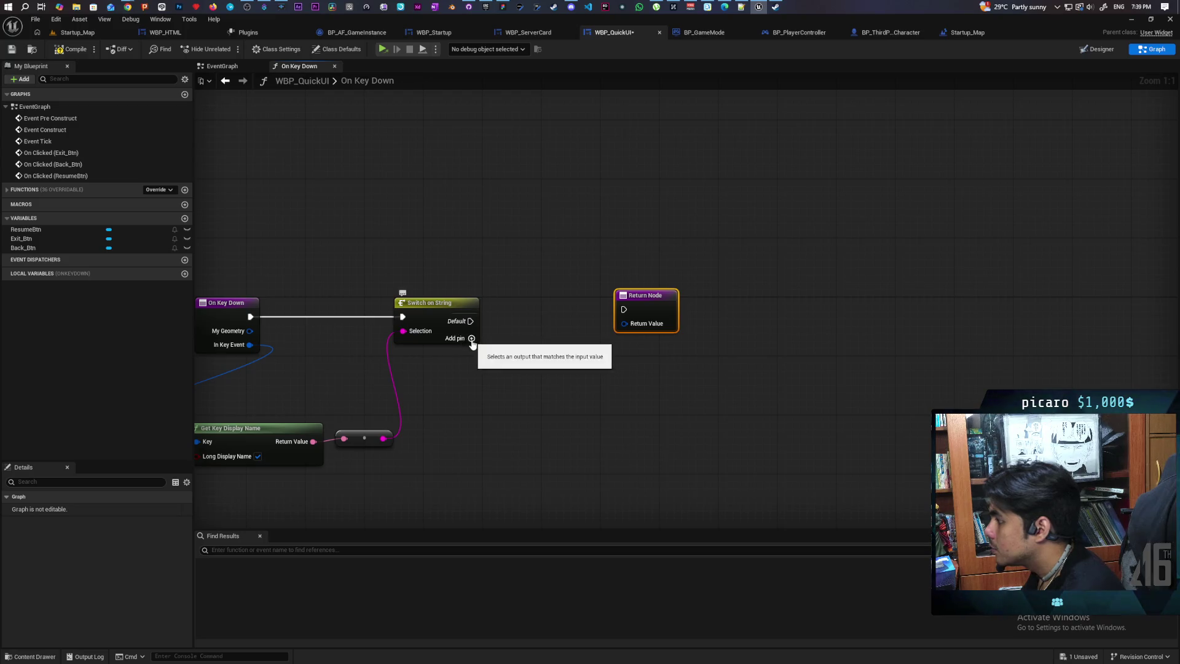
left_click(471, 338)
mouse_move(471, 336)
left_mouse_down()
mouse_move(624, 309)
mouse_move(639, 360)
mouse_move(630, 384)
mouse_move(560, 467)
left_mouse_up()
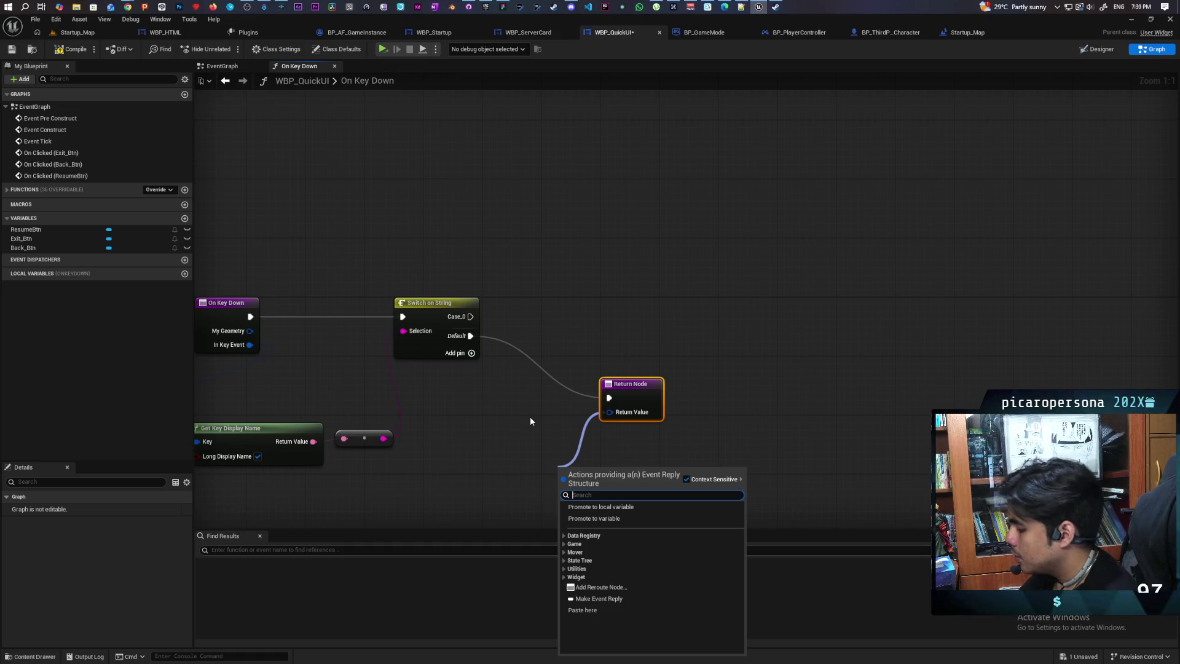
type("han")
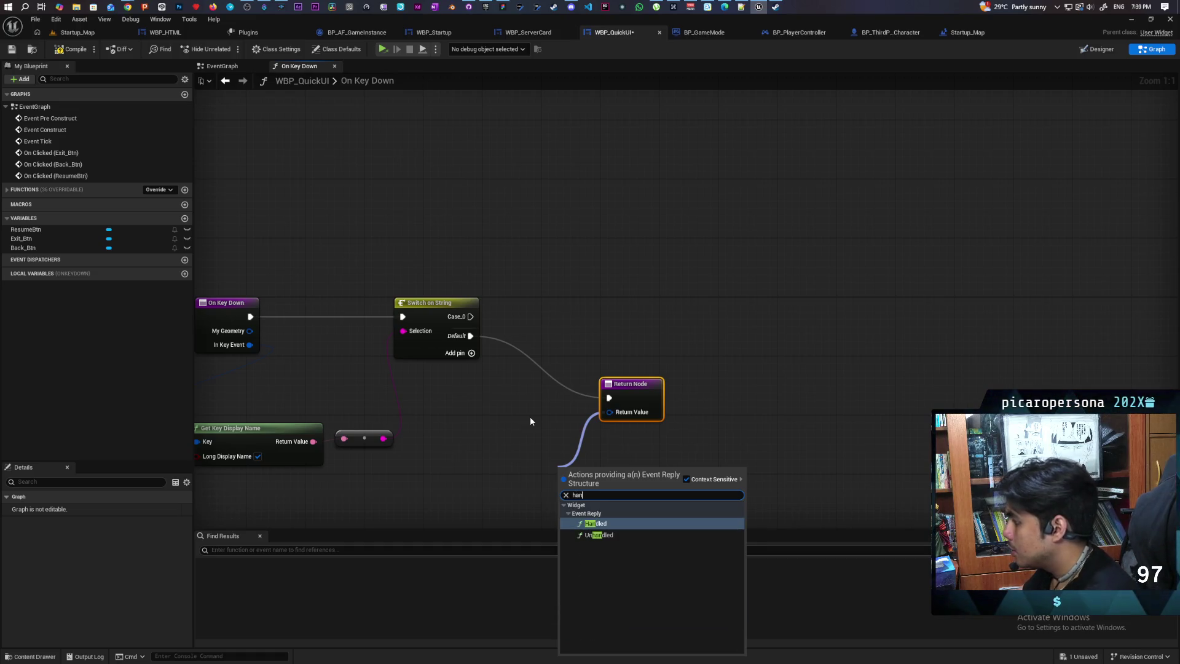
key("Down")
key("Return")
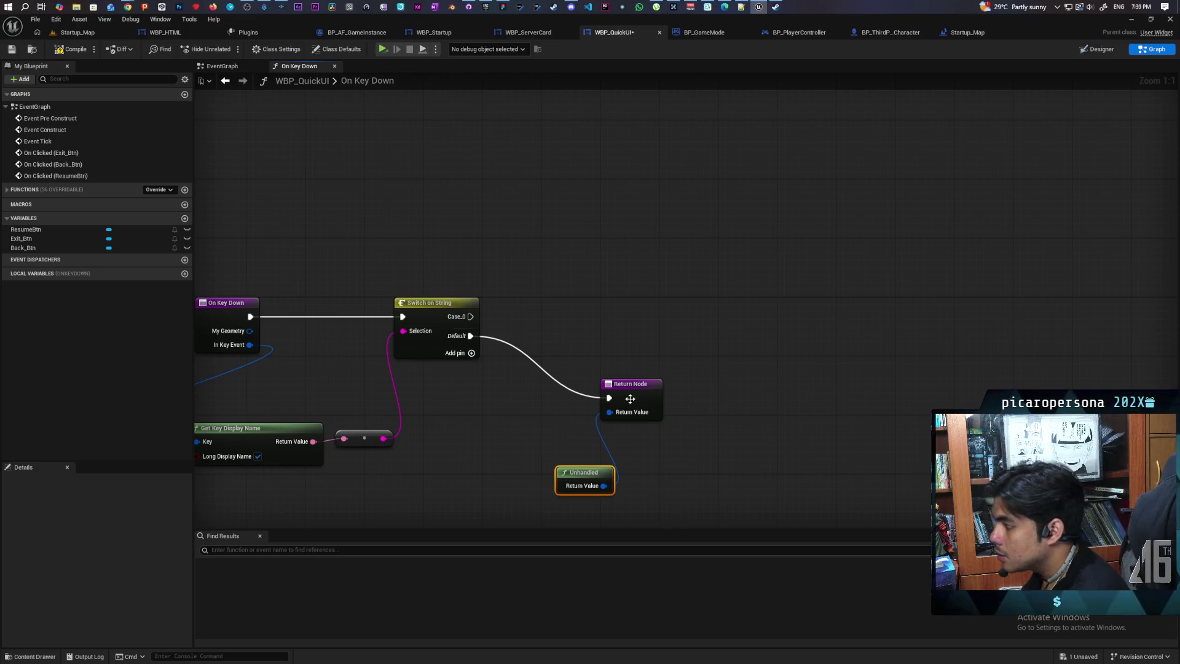
Duplicate the return node for Case_0 and make it return Handled instead of Unhandled
left_click_drag(707, 372, 590, 499)
key("ctrl+c")
key("ctrl+v")
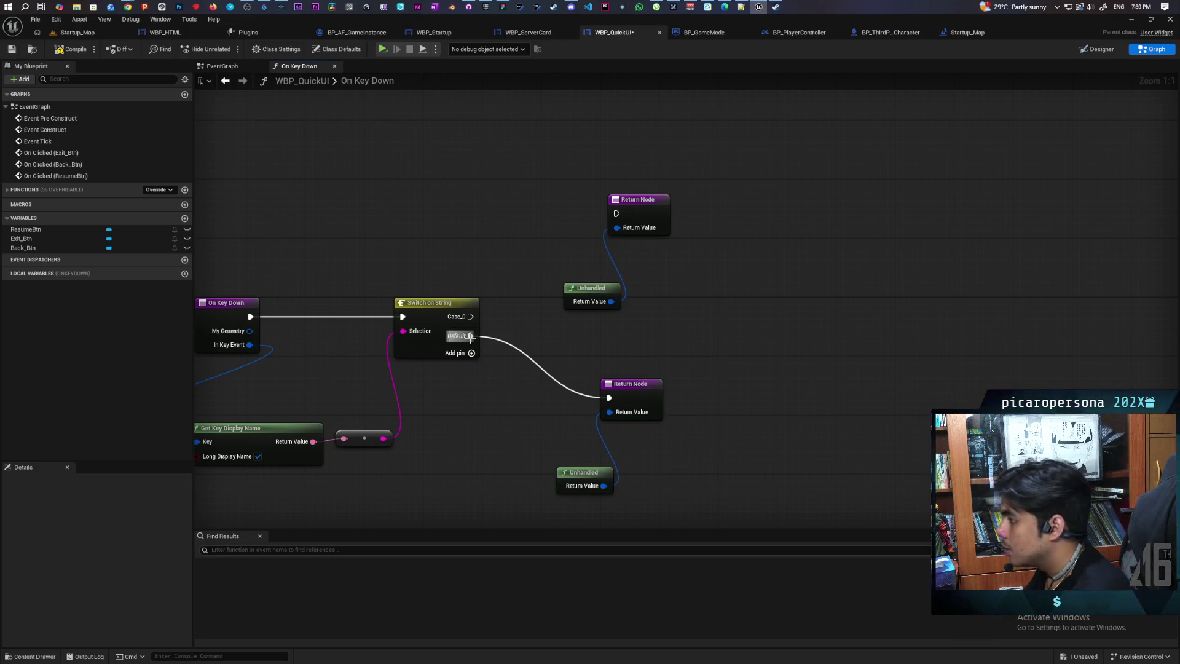
mouse_move(470, 317)
left_mouse_down()
mouse_move(492, 321)
mouse_move(616, 214)
mouse_move(613, 307)
left_mouse_up()
left_click(591, 294)
key("Delete")
type("handled")
key("Return")
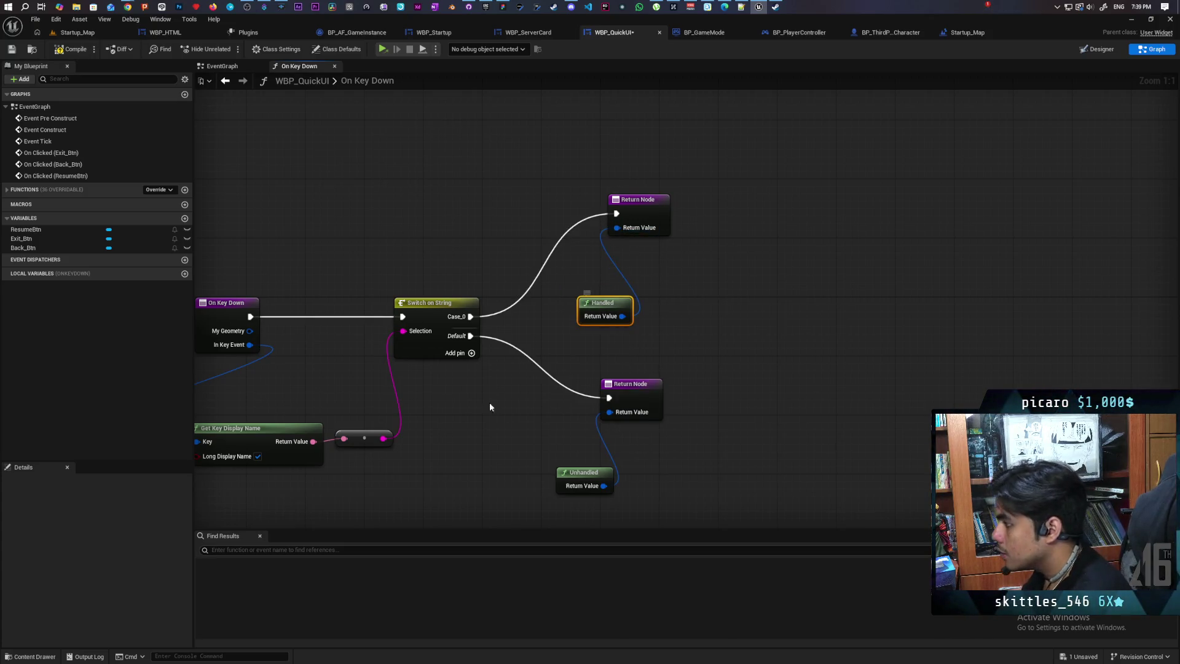
Rename the Switch on String's Case_0 pin to Escape in the Details panel
left_click(400, 357)
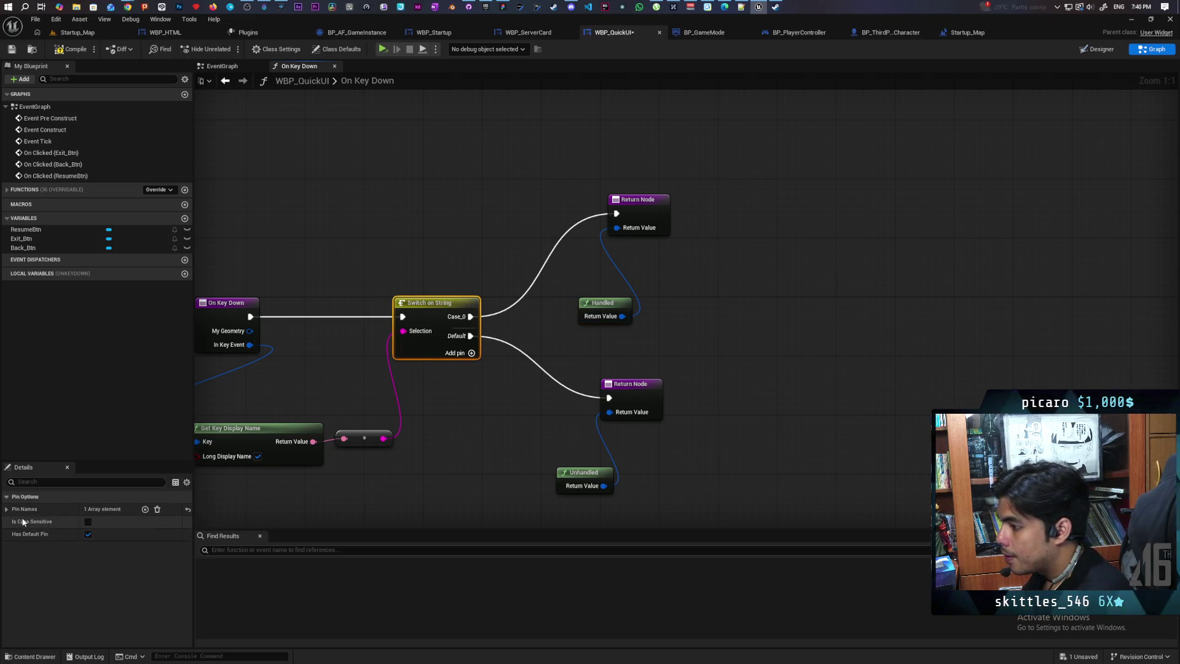
left_click(6, 509)
left_click(29, 522)
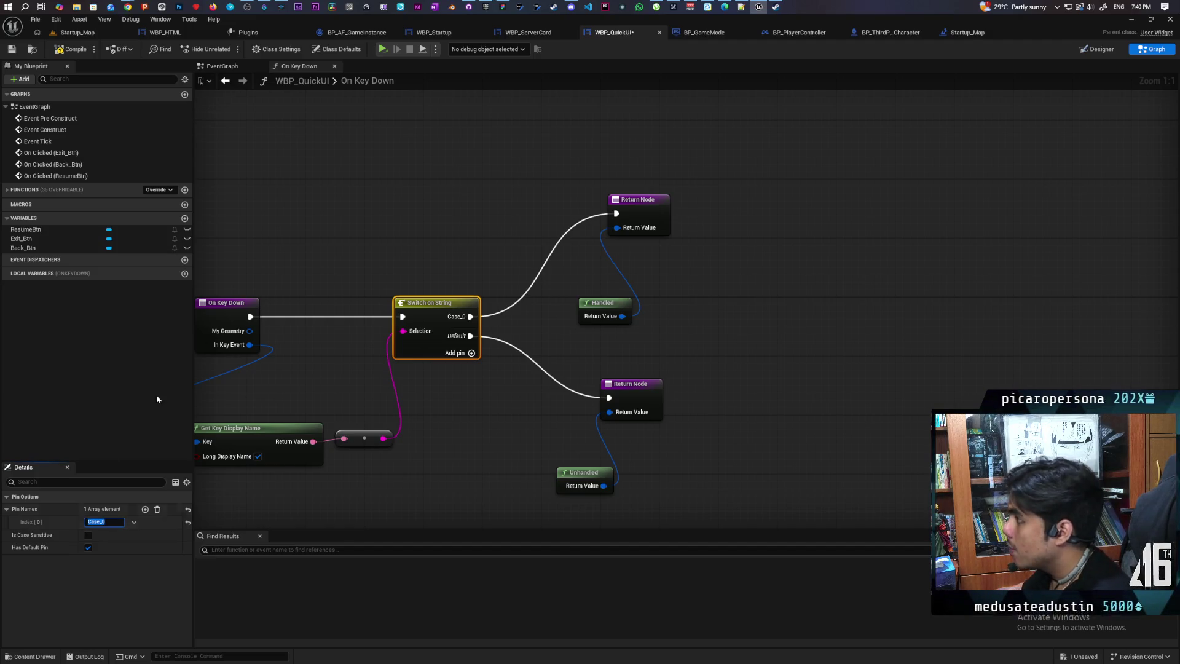
type("Escape")
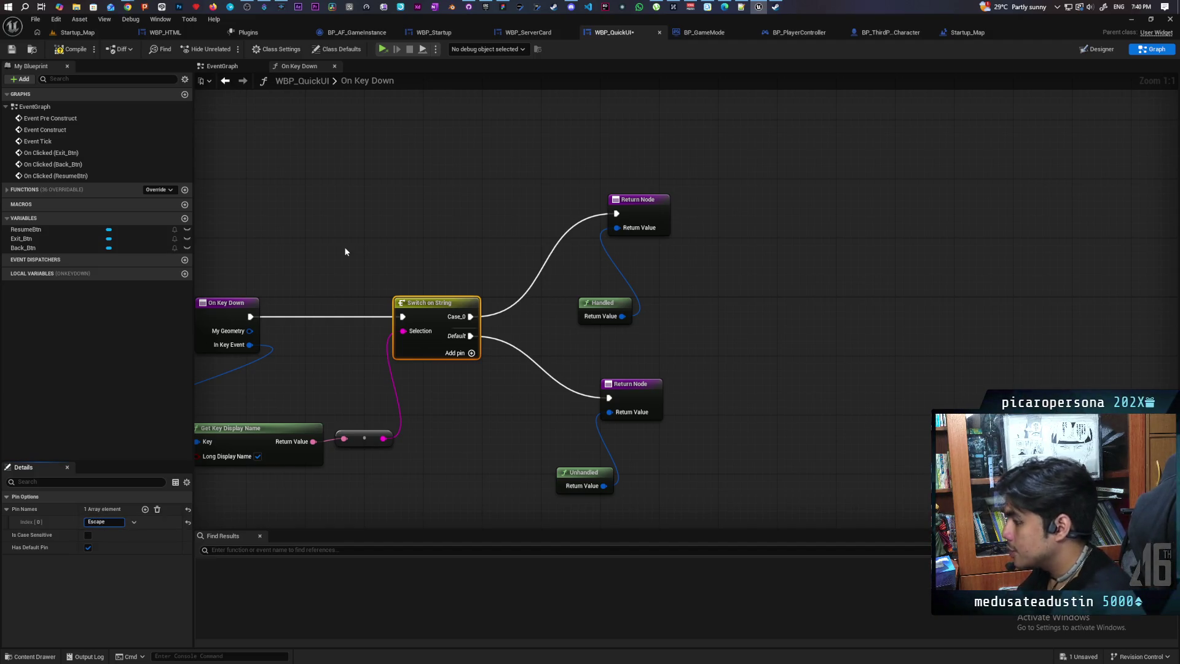
left_click(602, 164)
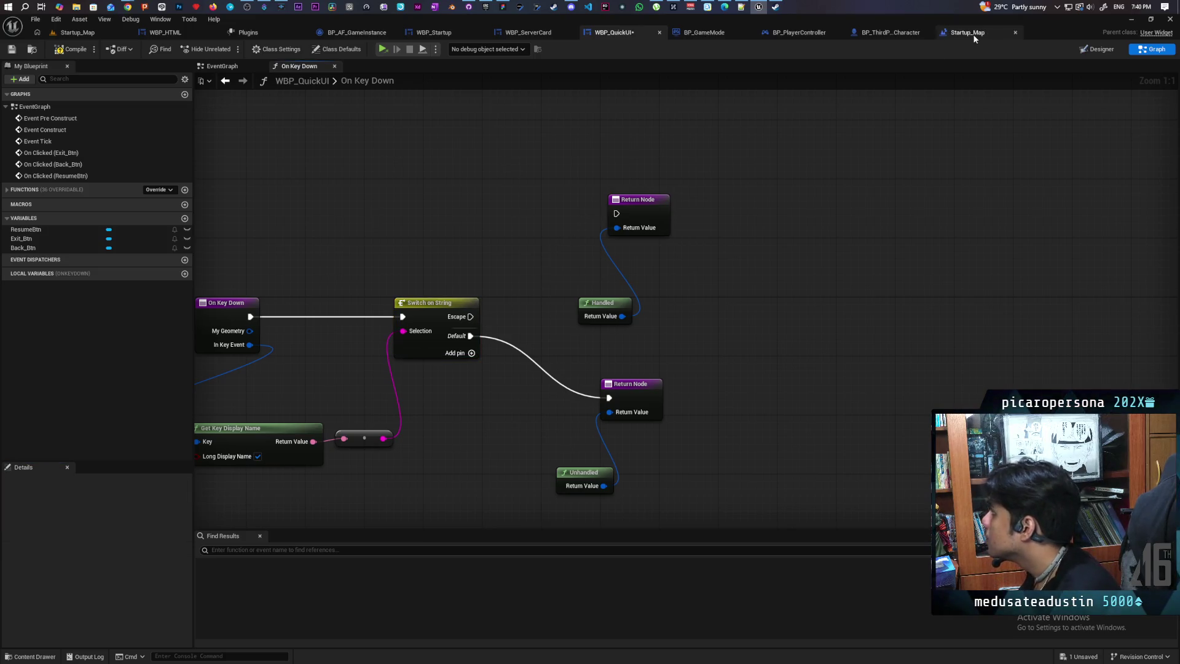
Save WBP_QuickUI, inspect BP_PlayerController's Escape input event, then go back to Startup_Map
key("ctrl+s")
left_click(799, 32)
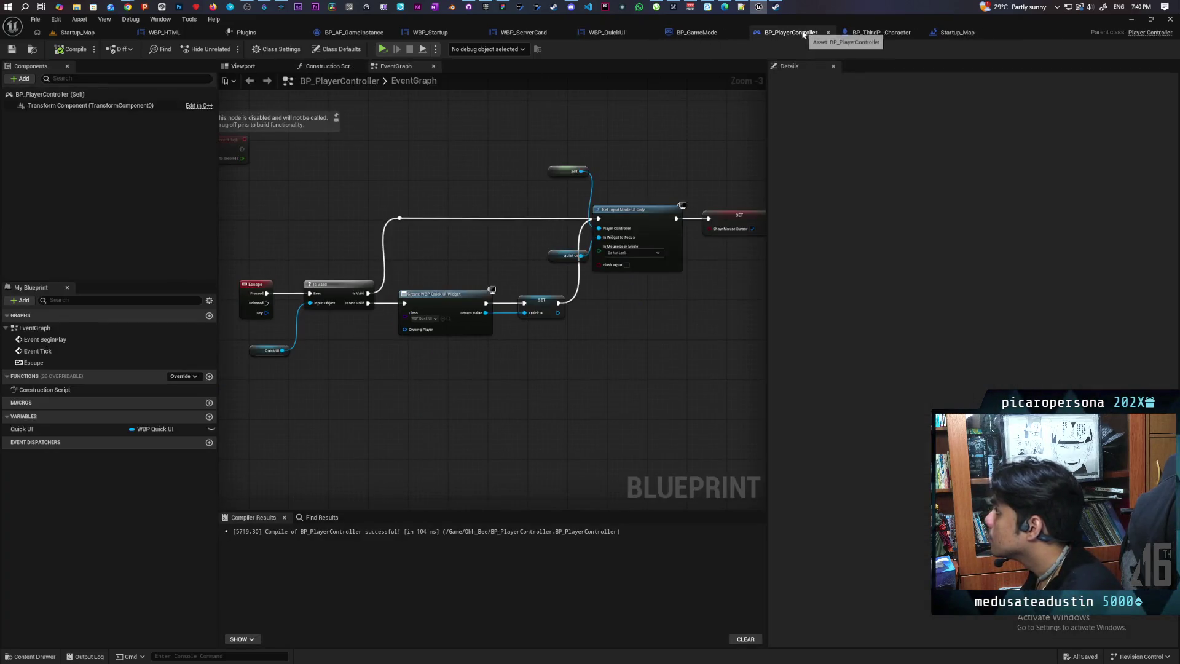
left_click(256, 297)
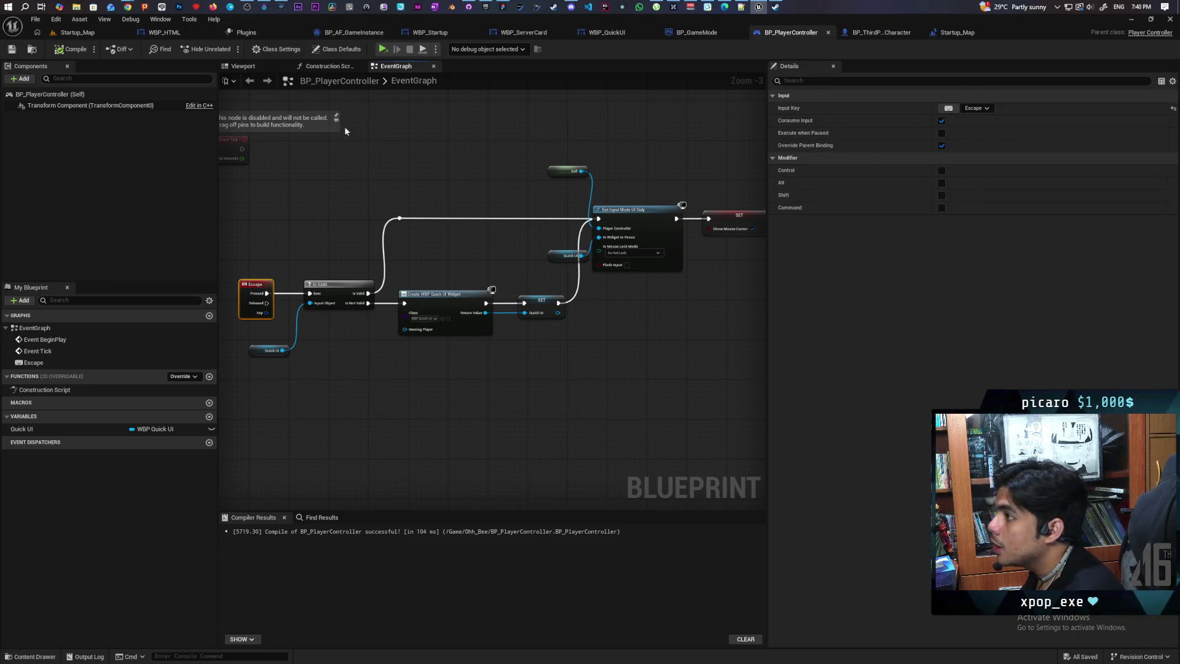
key("ctrl+space")
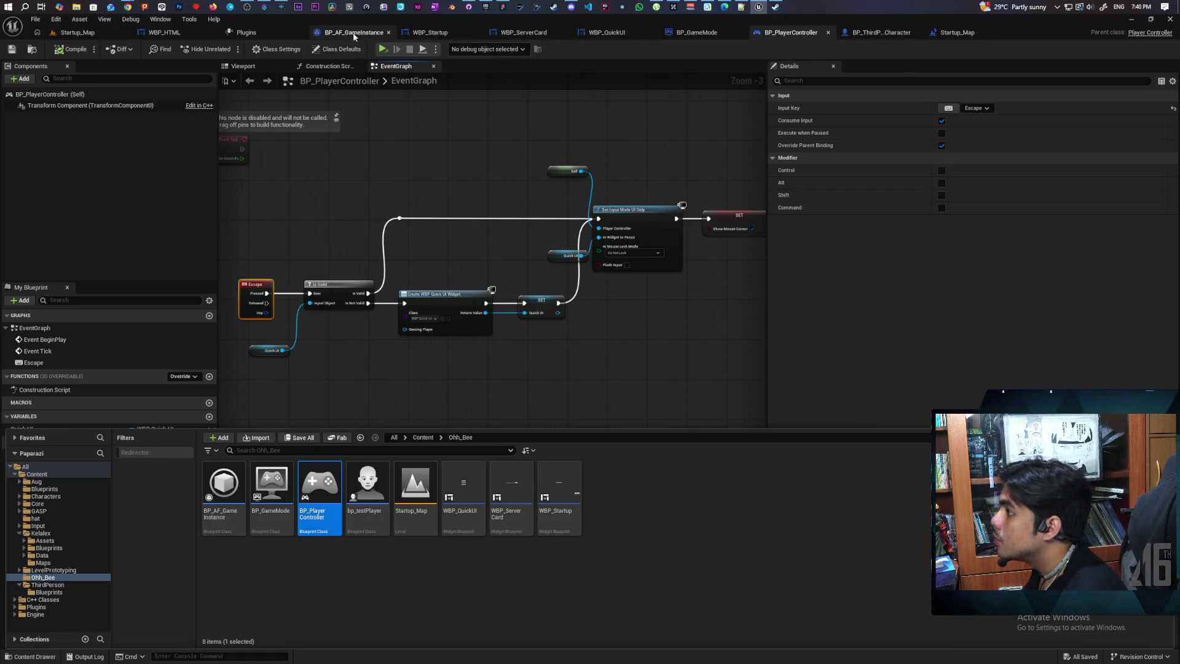
left_click(80, 32)
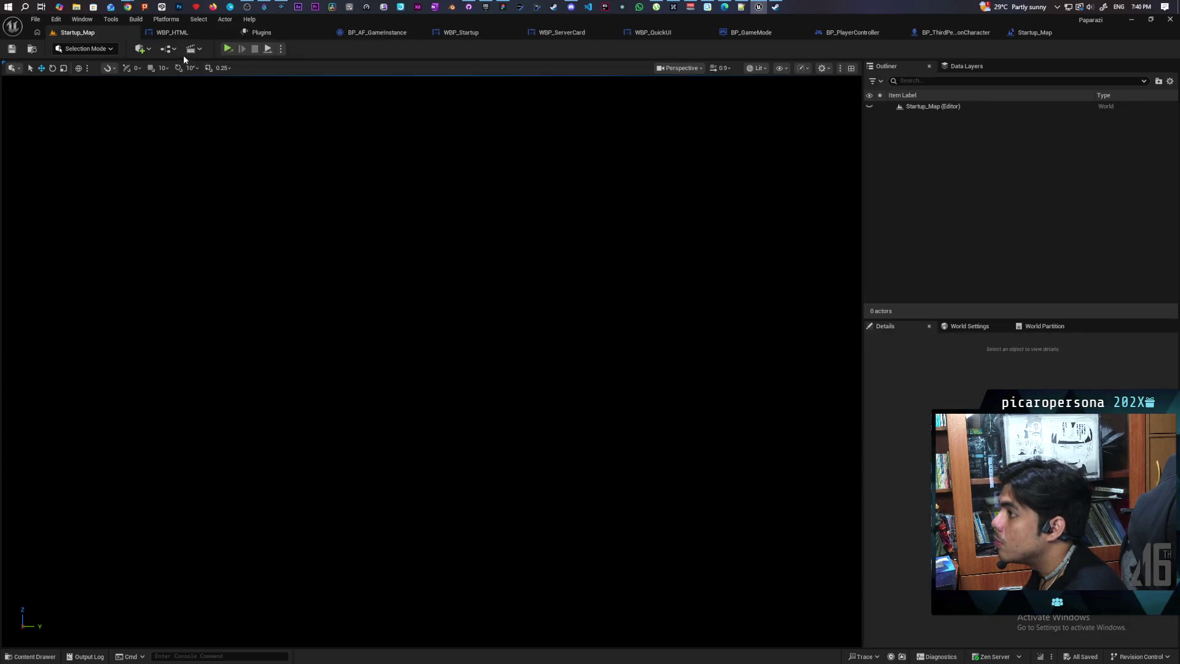
Edit BP_GameMode so Replay Spectator Player Controller Class is BP_PlayerController, and save it
left_click(169, 48)
mouse_move(221, 157)
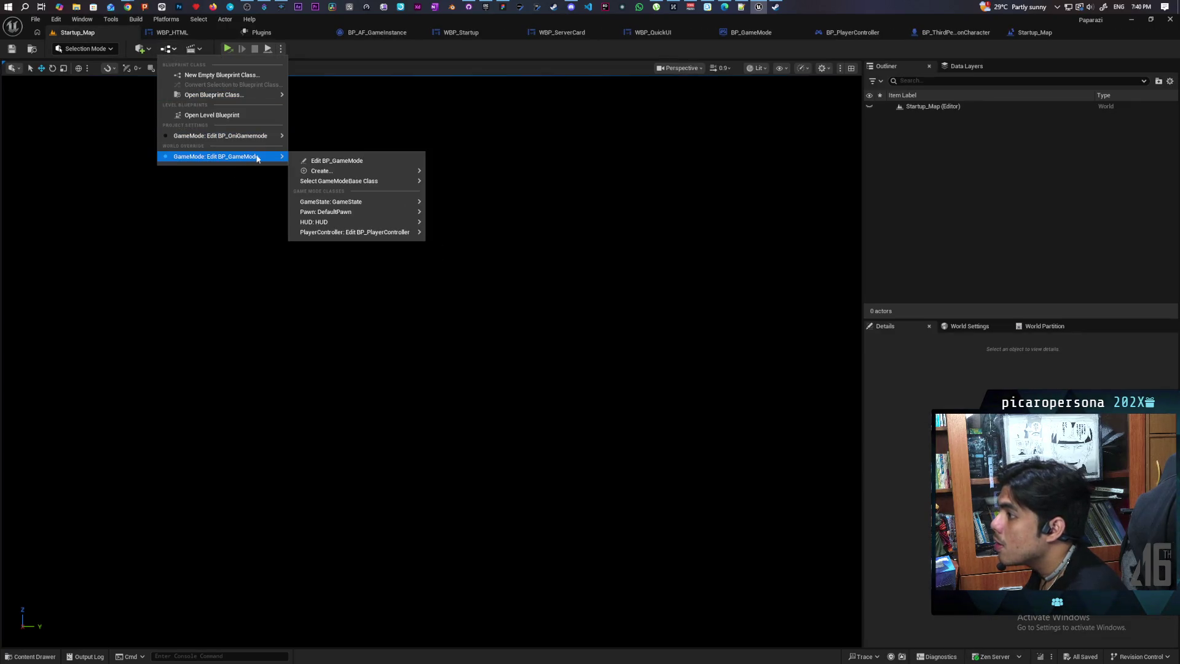
left_click(342, 162)
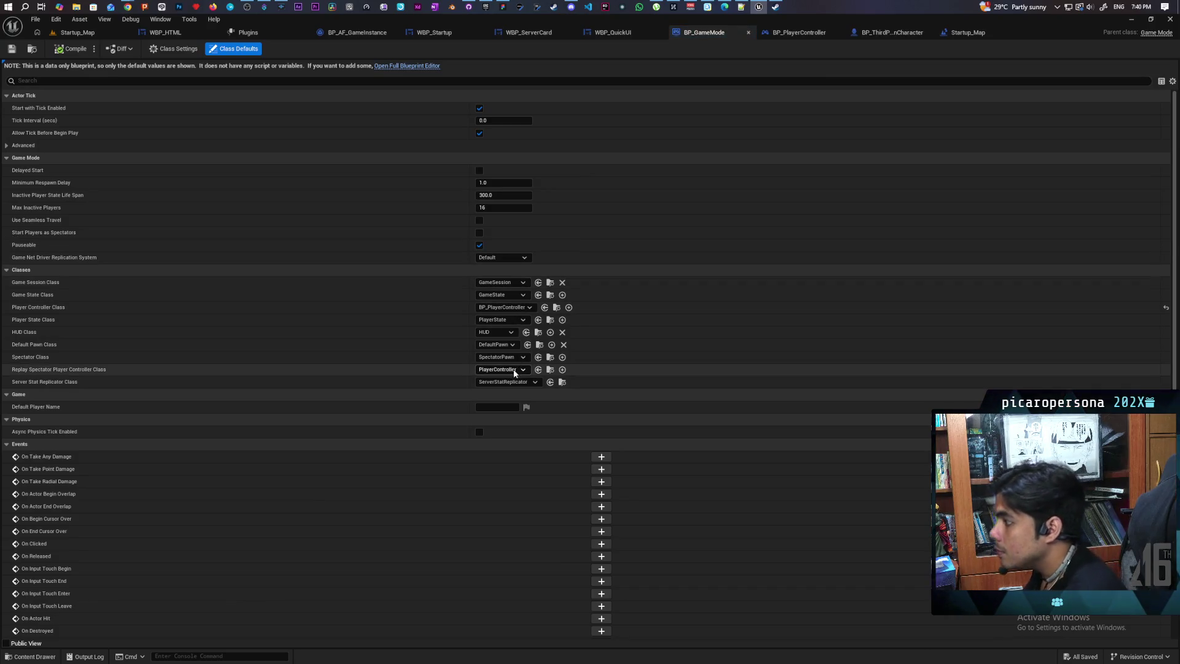
left_click(538, 369)
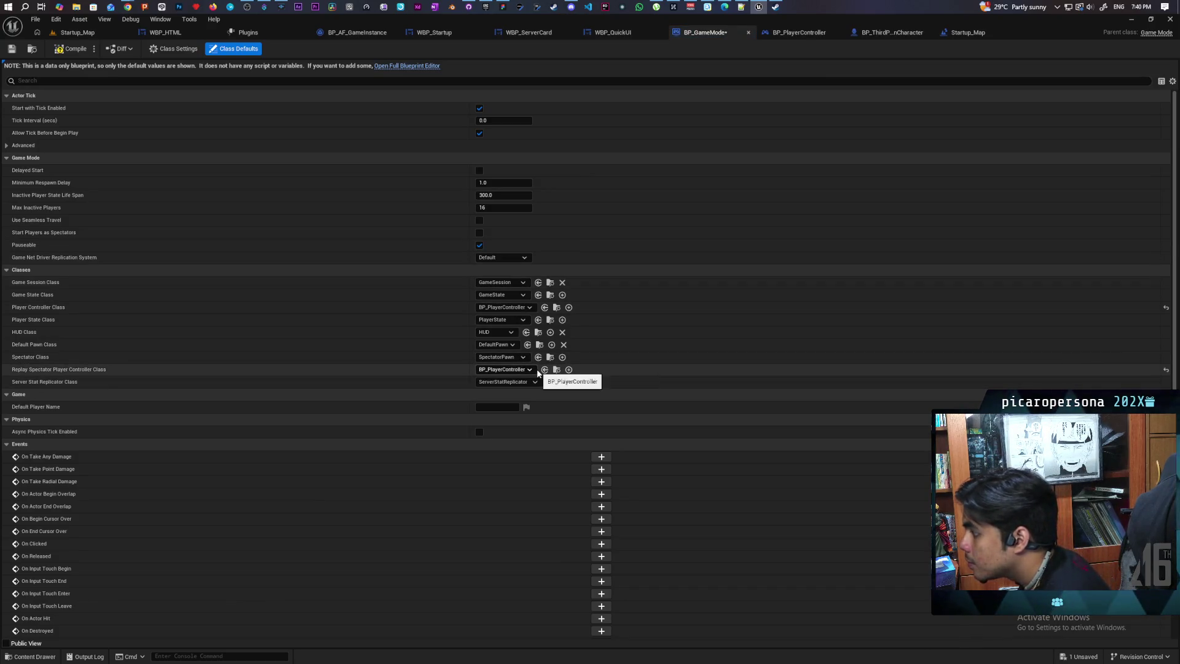
key("ctrl+s")
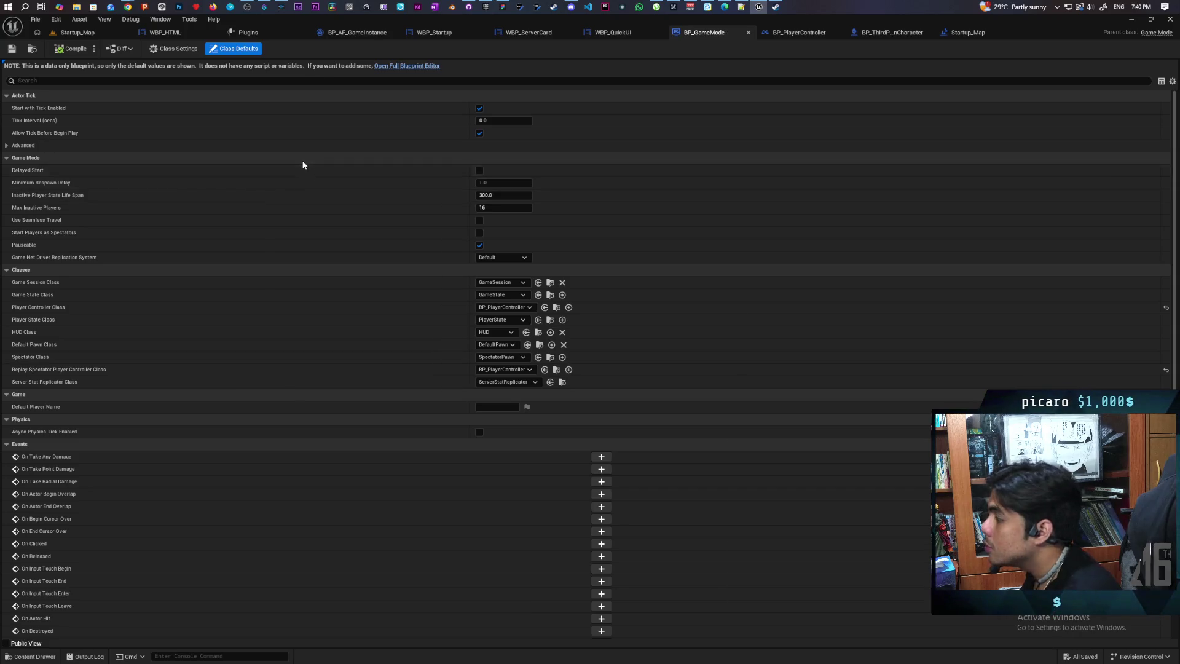
left_click(77, 34)
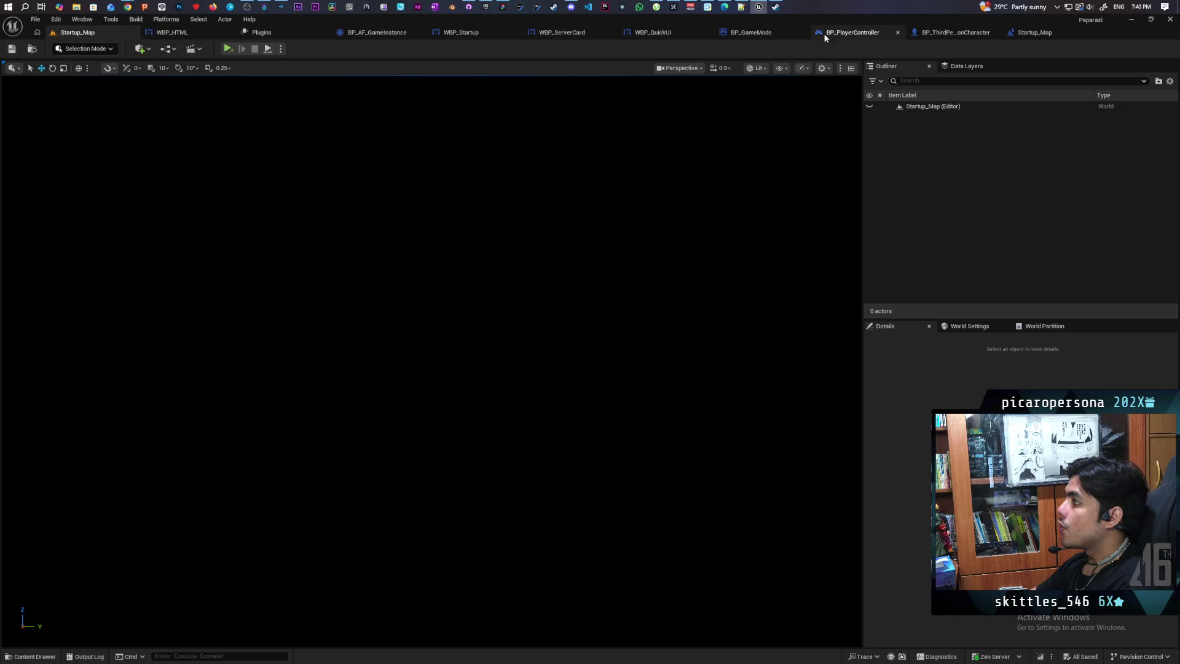
In BP_PlayerController, shift the SET Show Mouse Cursor node right to make room
left_click(858, 34)
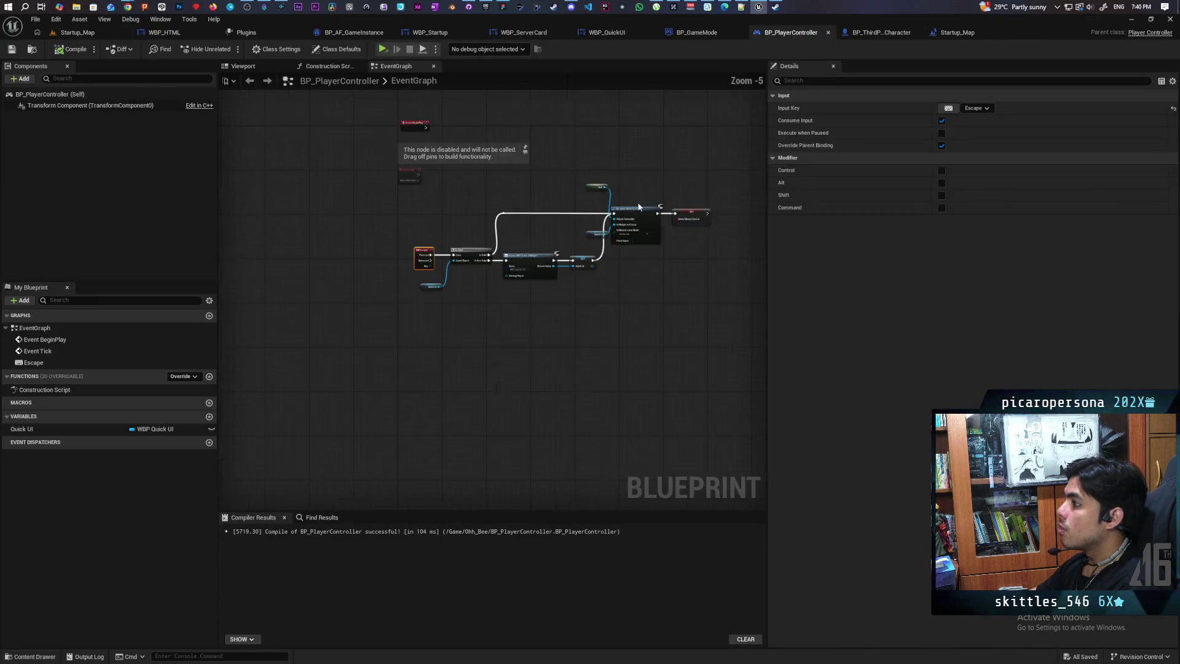
scroll(559, 208, "up", 1)
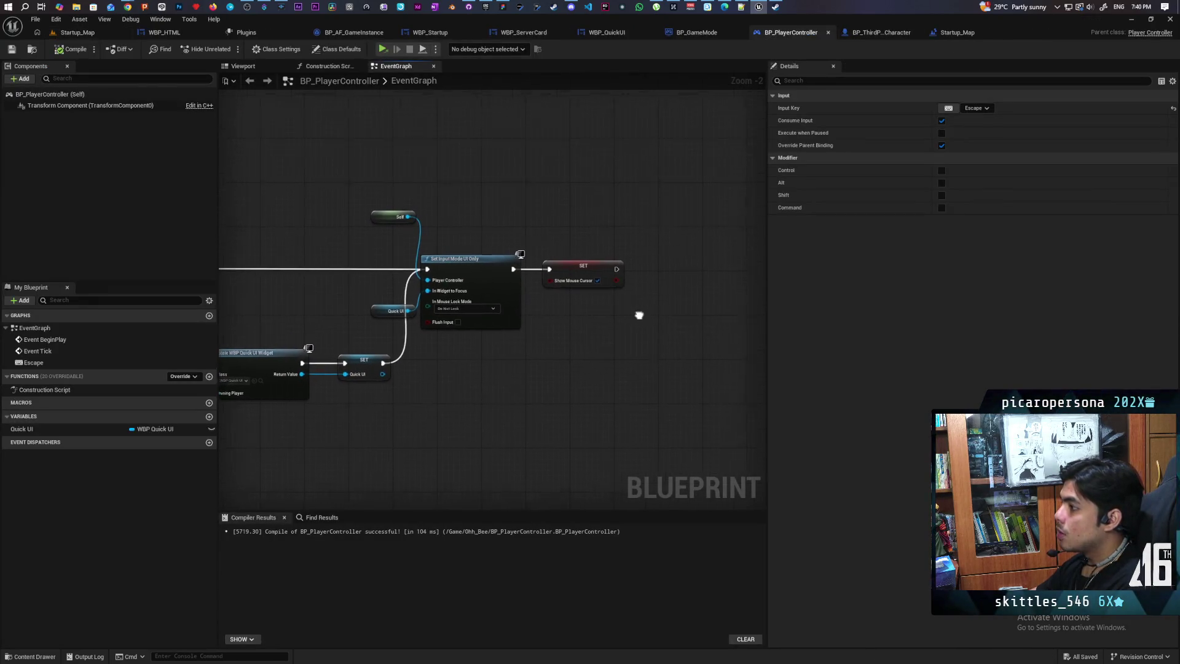
mouse_move(612, 324)
left_mouse_down()
mouse_move(765, 295)
mouse_move(545, 297)
left_mouse_up()
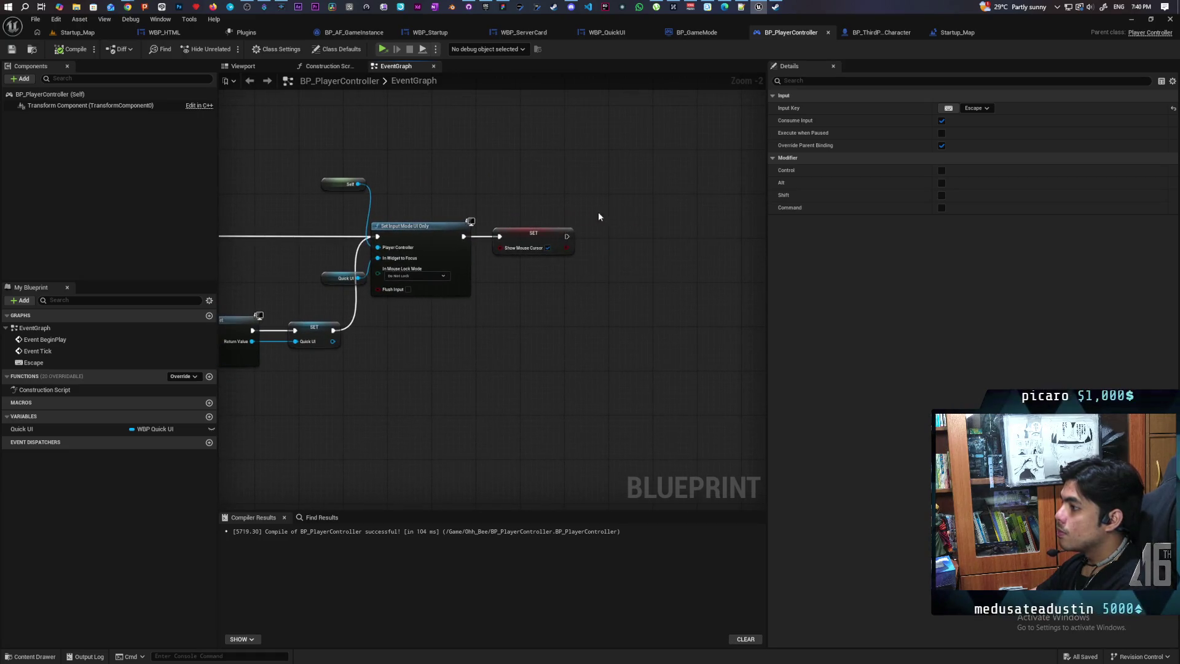
left_click(533, 258)
left_click_drag(536, 243, 667, 247)
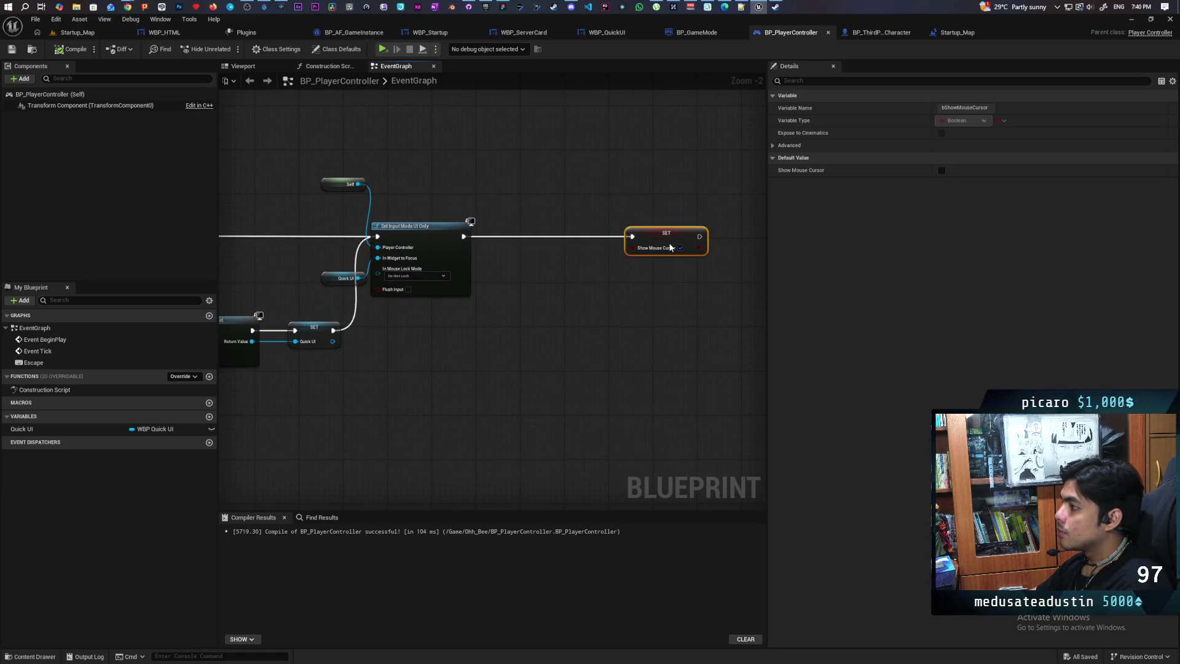
left_click(516, 299)
Insert Add to Viewport for Quick UI between Set Input Mode UI Only and SET, then compile
left_click_drag(358, 278, 533, 294)
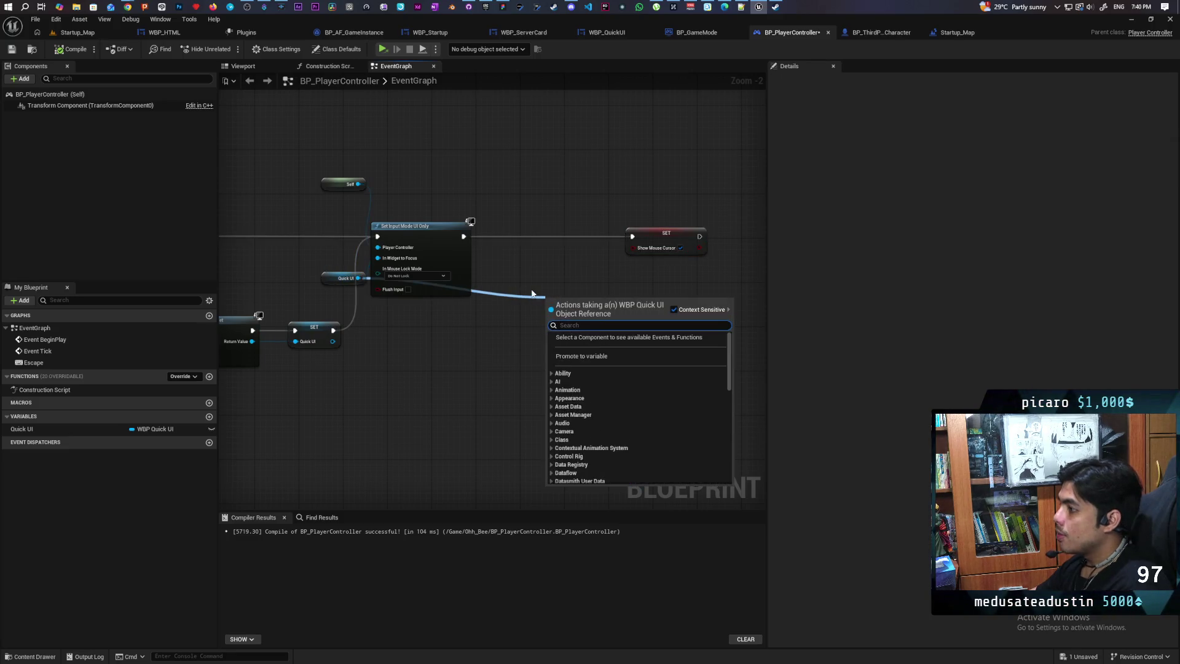
type("add to vi")
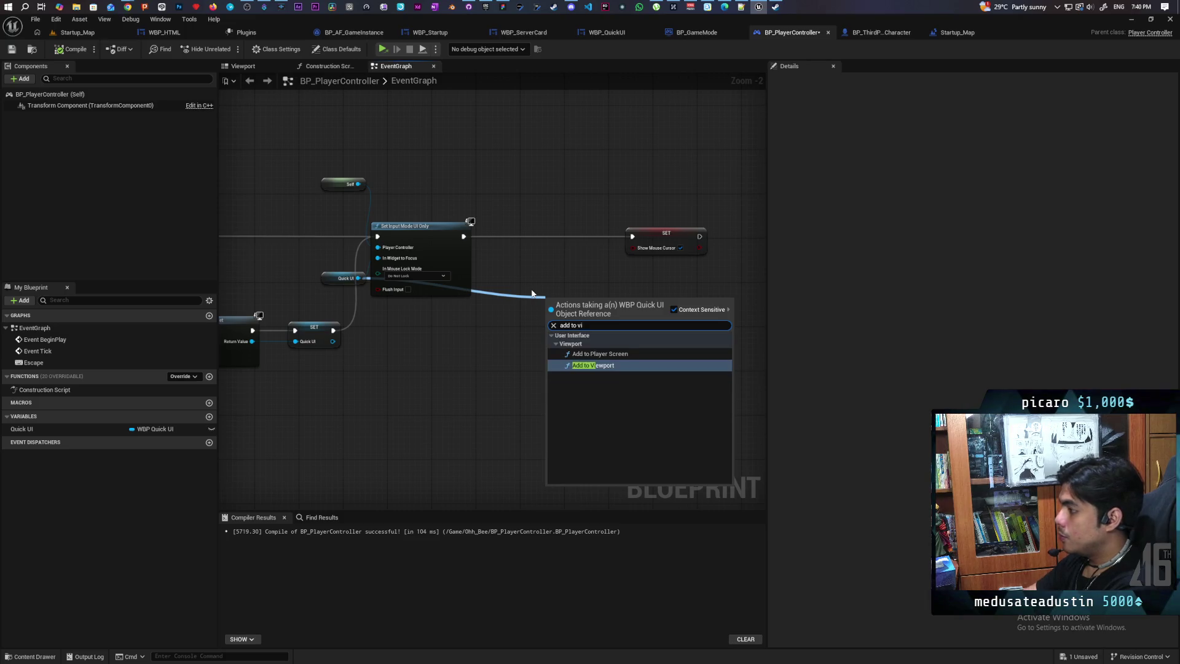
key("Return")
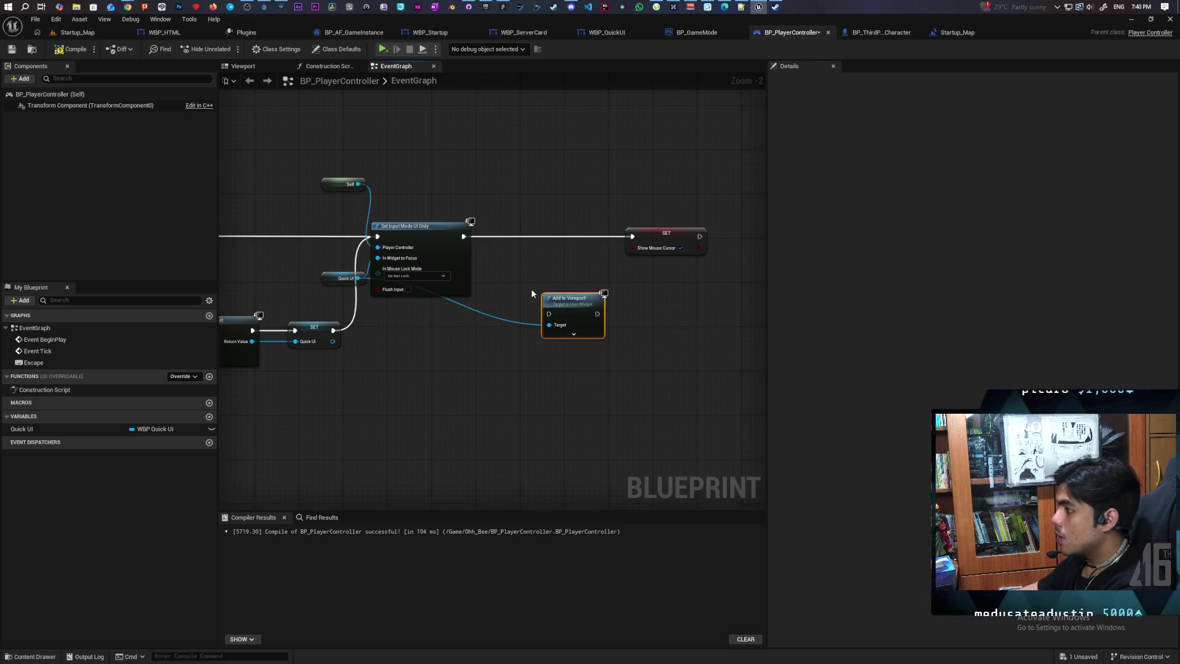
mouse_move(556, 307)
left_mouse_down()
mouse_move(545, 234)
mouse_move(634, 237)
left_mouse_up()
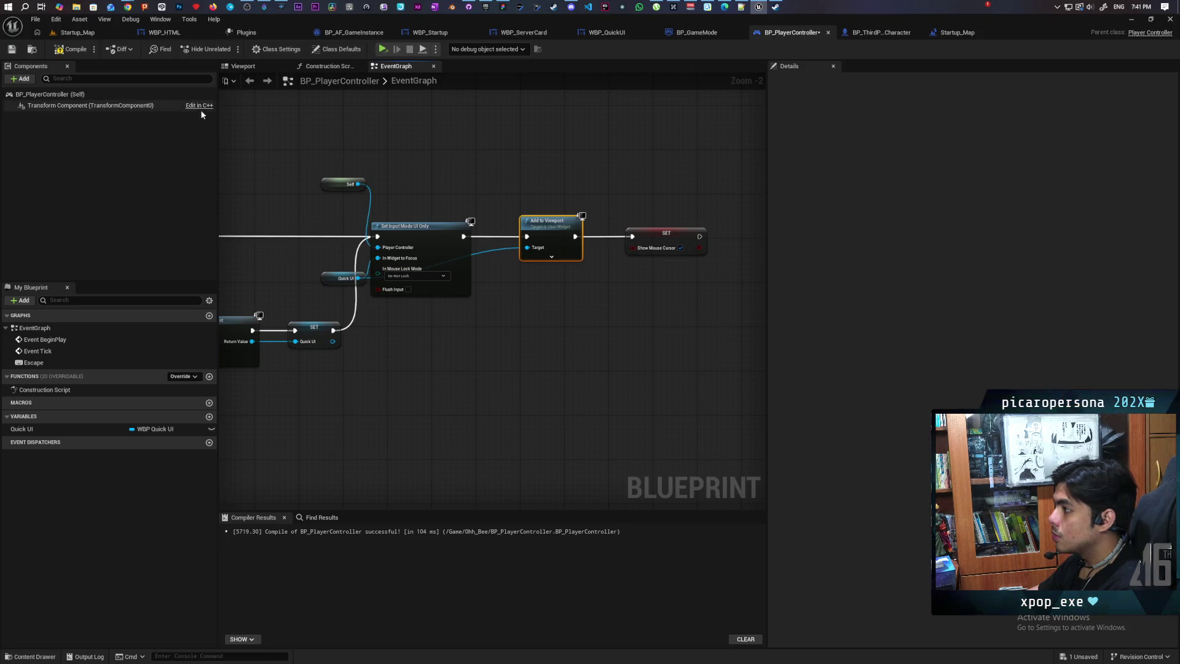
left_click(72, 49)
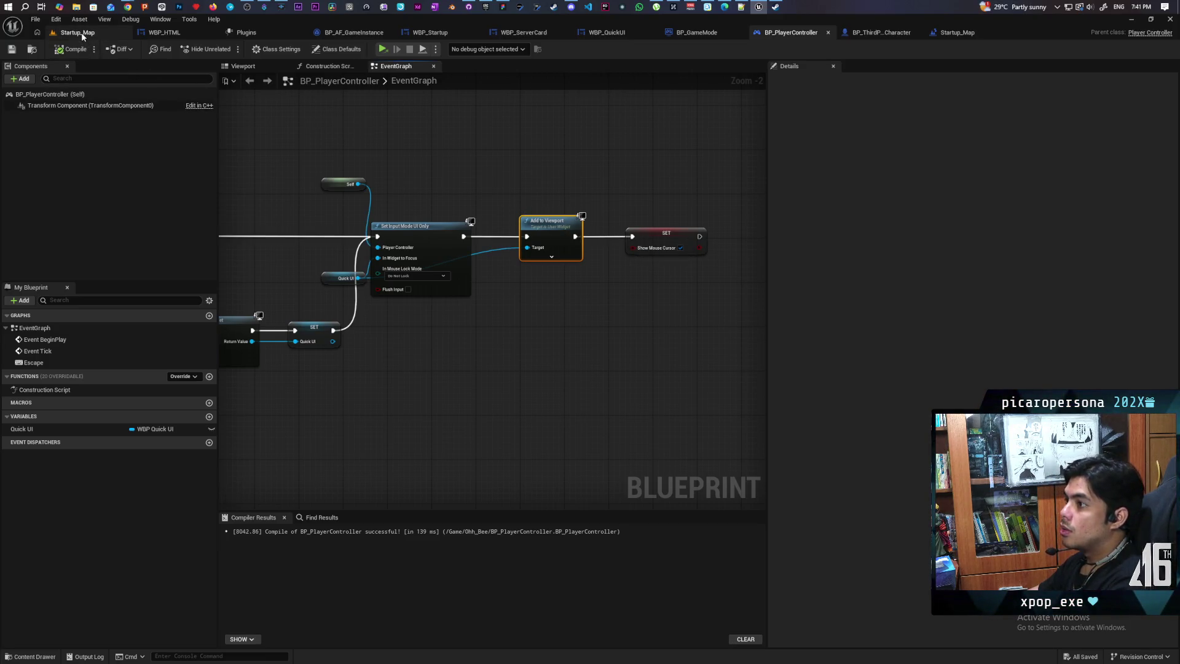
left_click(77, 33)
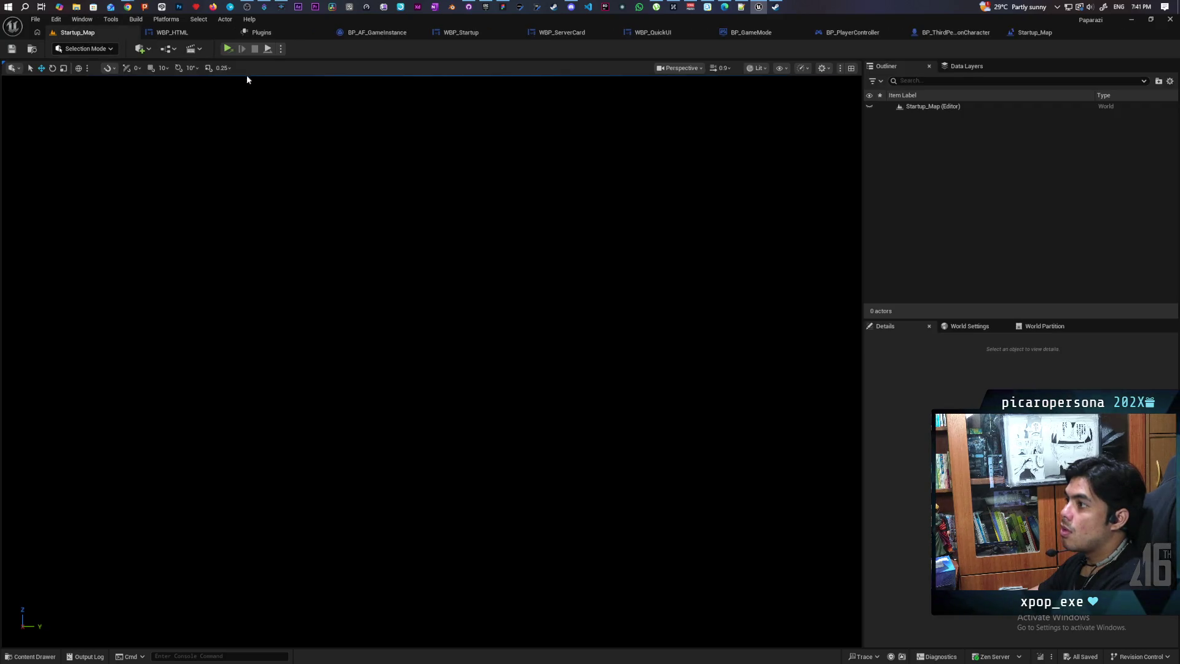
Restore the editor window and host a new session in the running game
key("super+Down")
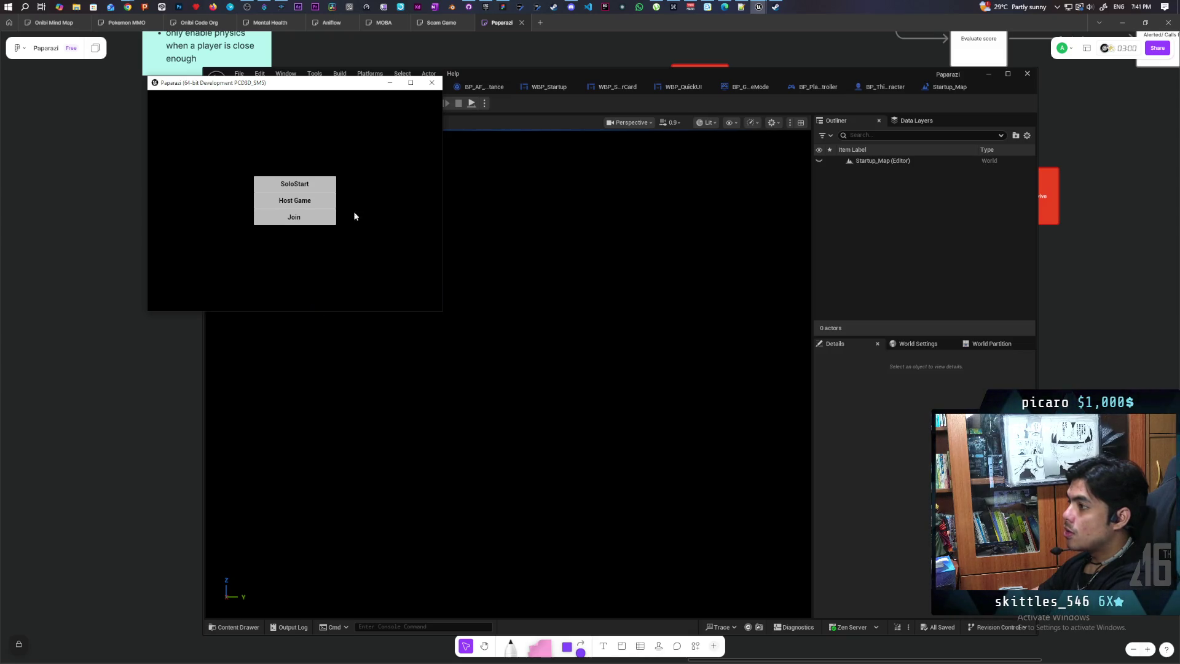
left_click(295, 200)
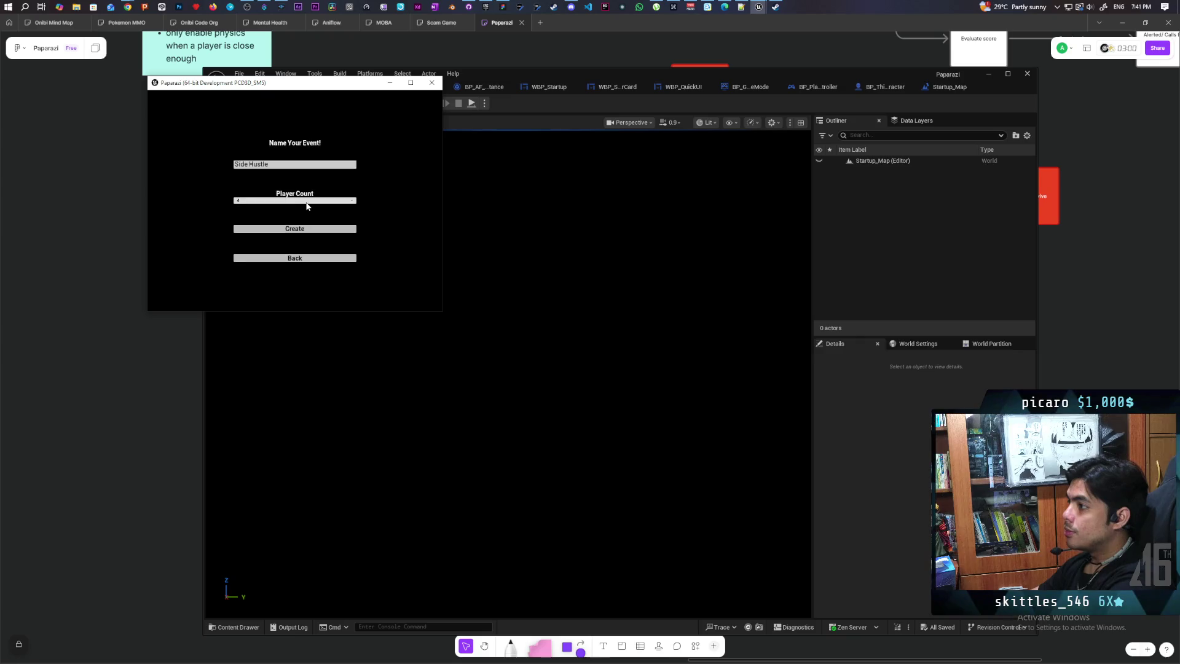
left_click(299, 230)
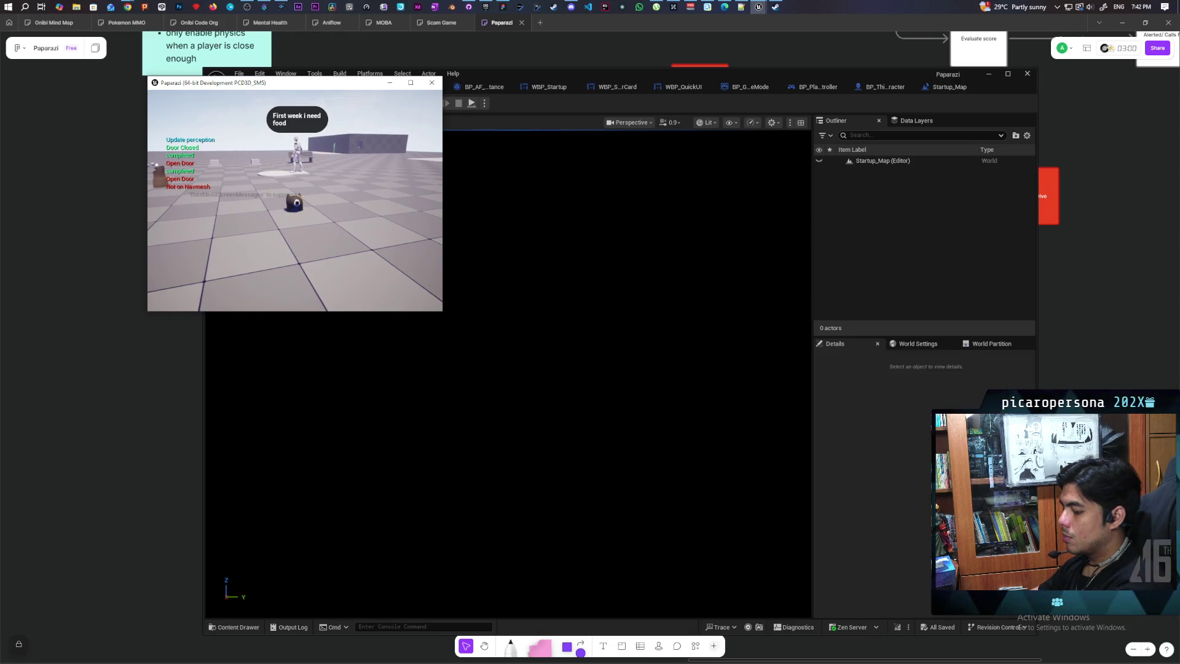
Quit the game through the Shift+Tab overlay's Exit Game and confirm
key("shift+Tab")
left_click(185, 145)
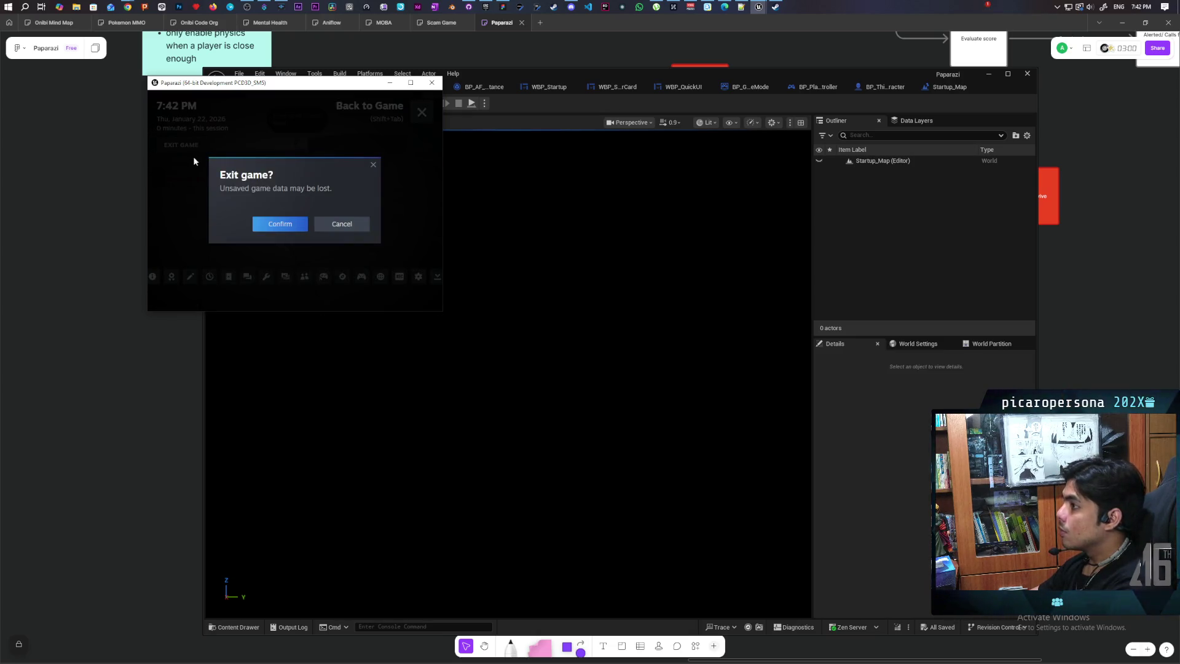
left_click(275, 222)
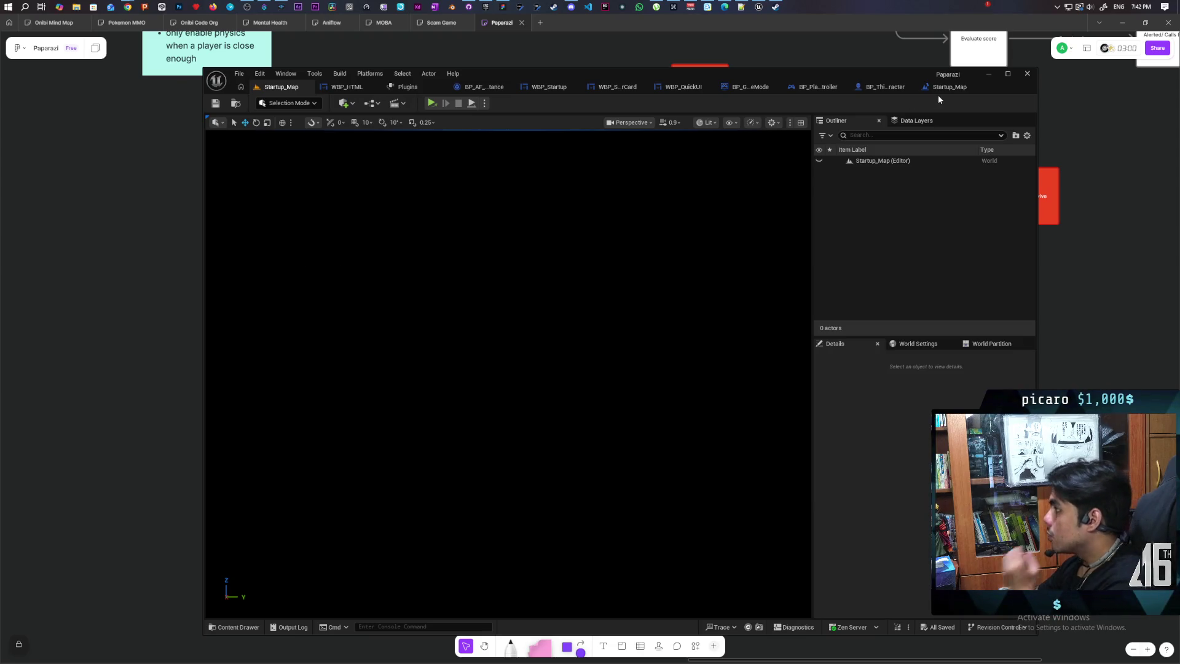
Review the Escape node chain in BP_PlayerController's event graph
left_click(819, 88)
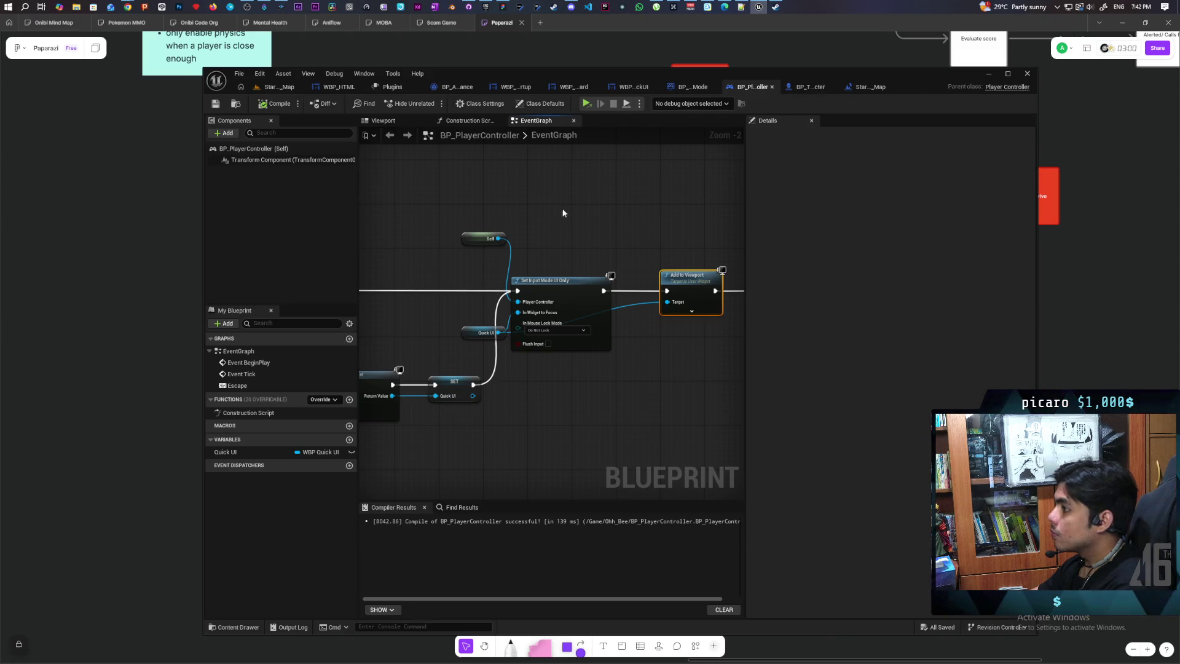
scroll(562, 211, "down", 2)
mouse_move(509, 221)
left_mouse_down()
mouse_move(639, 208)
mouse_move(434, 293)
left_mouse_up()
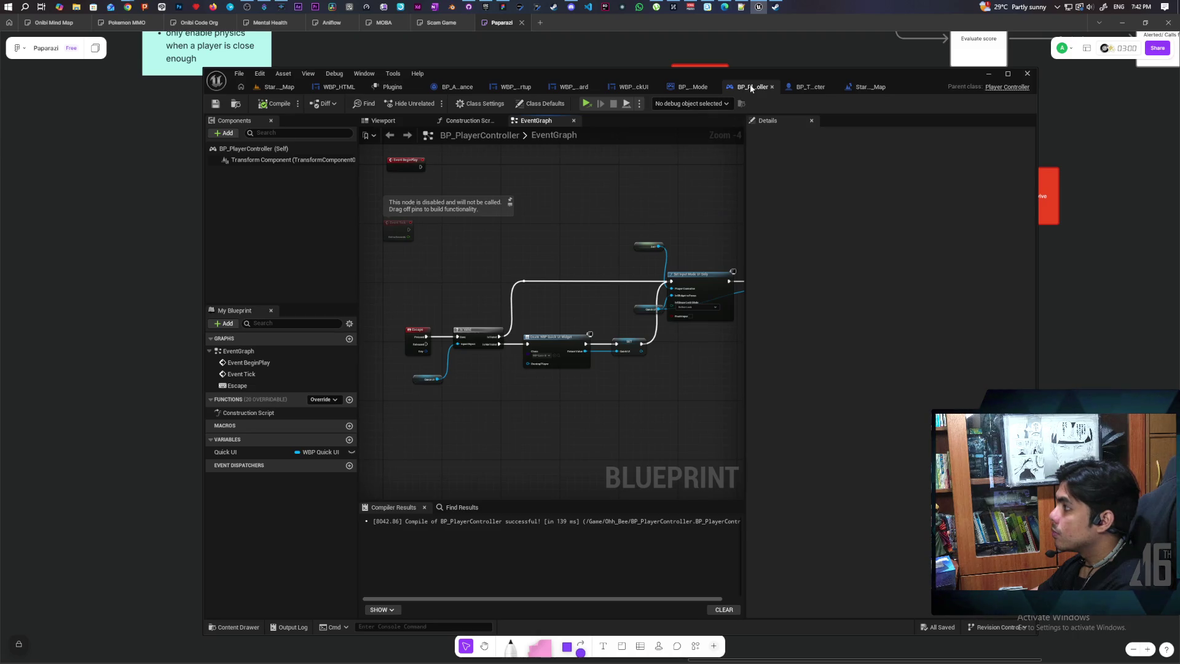
left_click(793, 87)
left_click(761, 88)
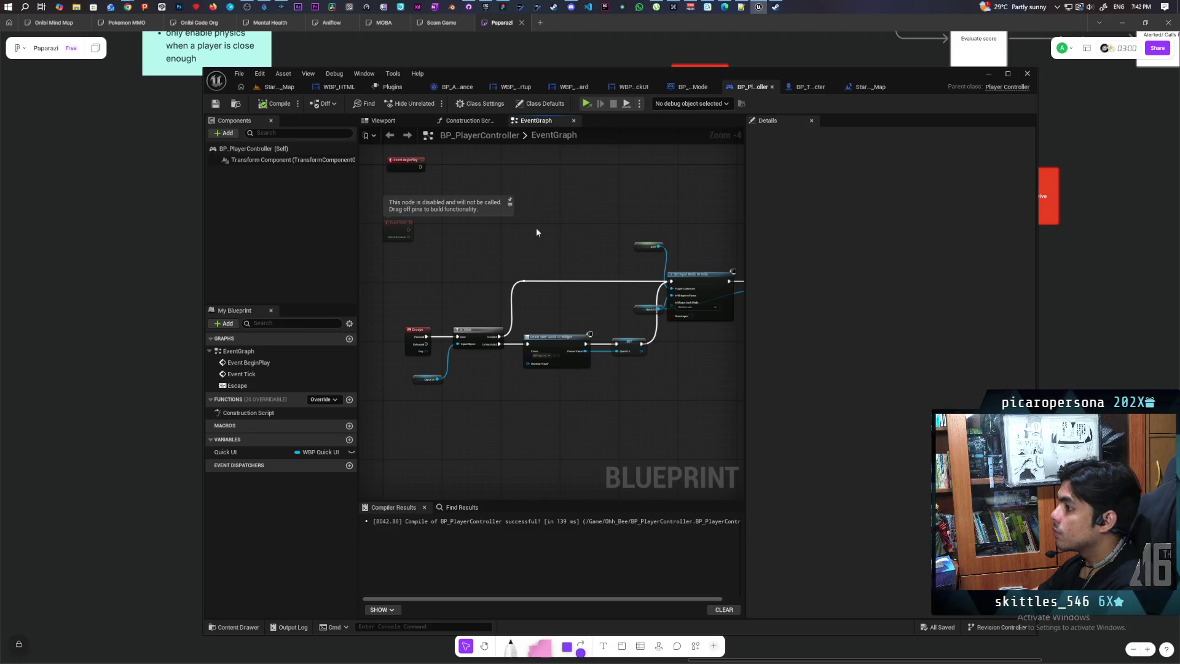
scroll(446, 300, "up", 2)
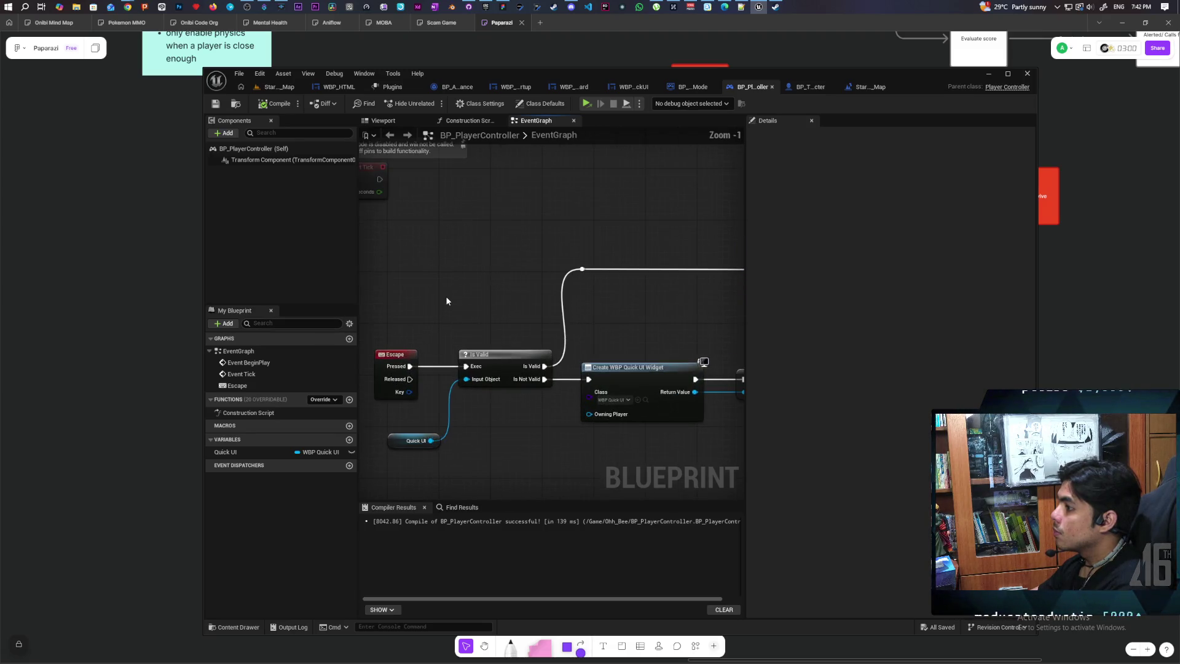
scroll(446, 301, "down", 4)
scroll(446, 300, "up", 2)
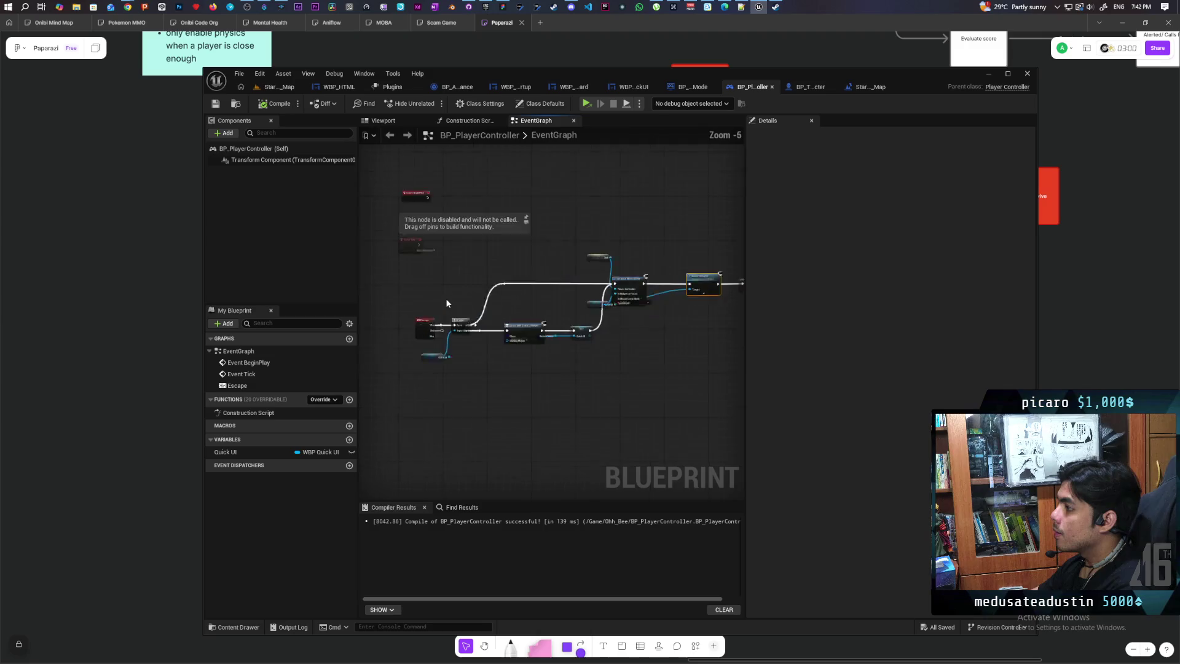
scroll(511, 238, "up", 3)
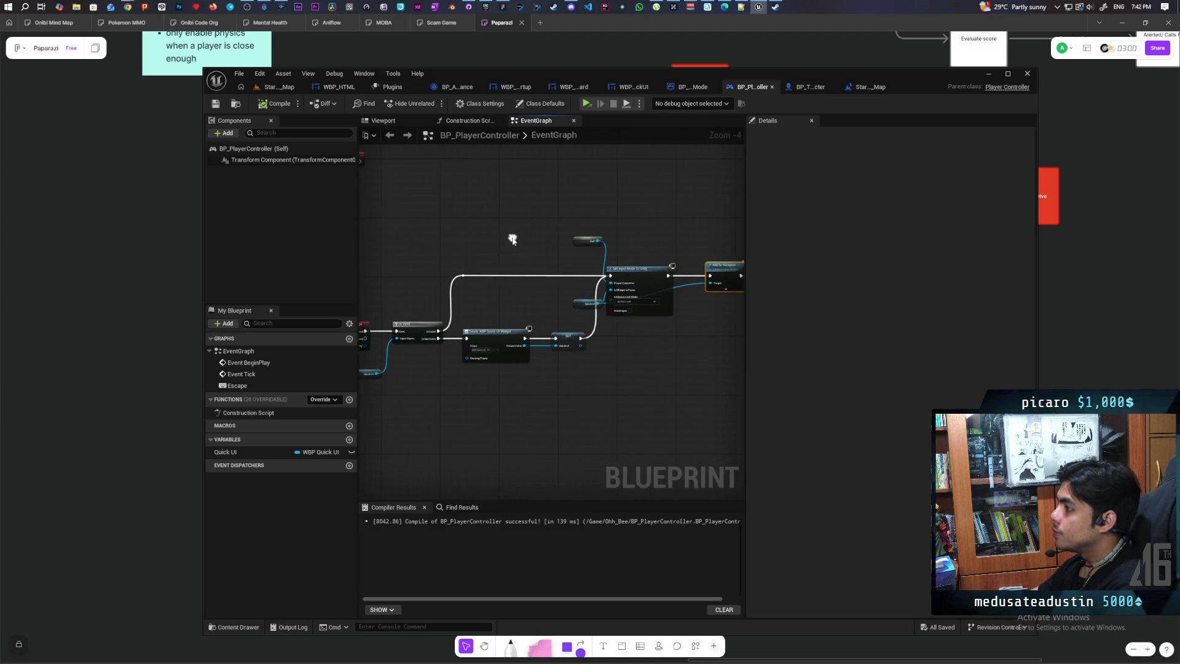
scroll(526, 258, "down", 4)
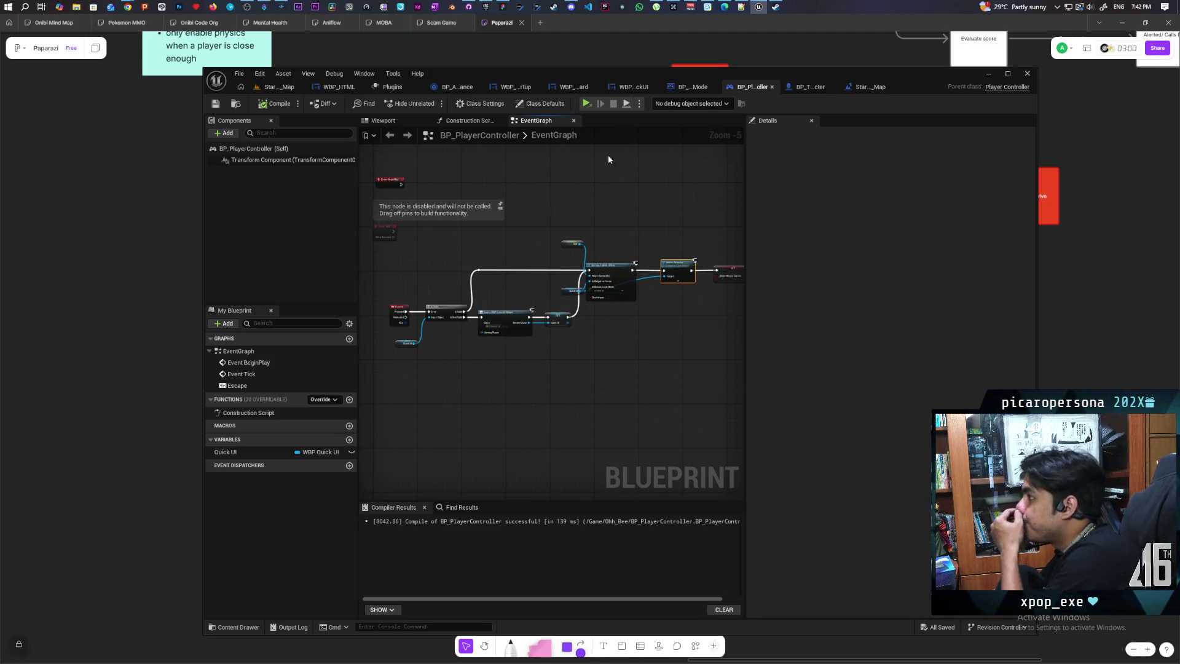
Cycle through the blueprint tabs, maximize the editor, and return to WBP_QuickUI's On Key Down graph
left_click(810, 87)
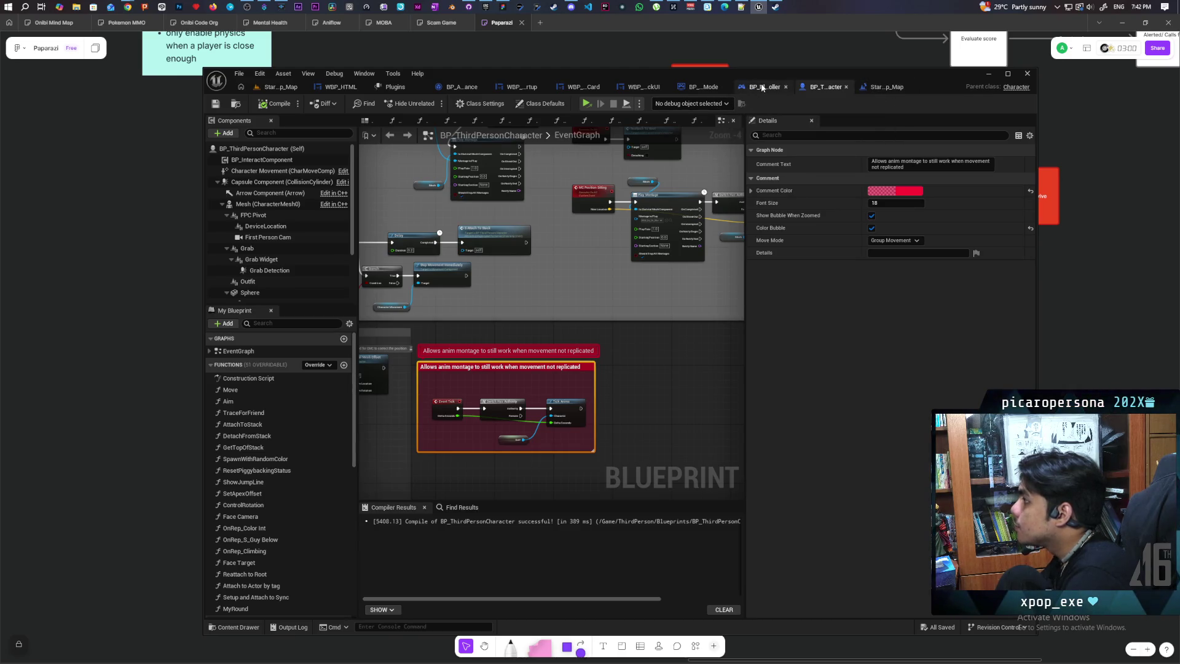
left_click(515, 87)
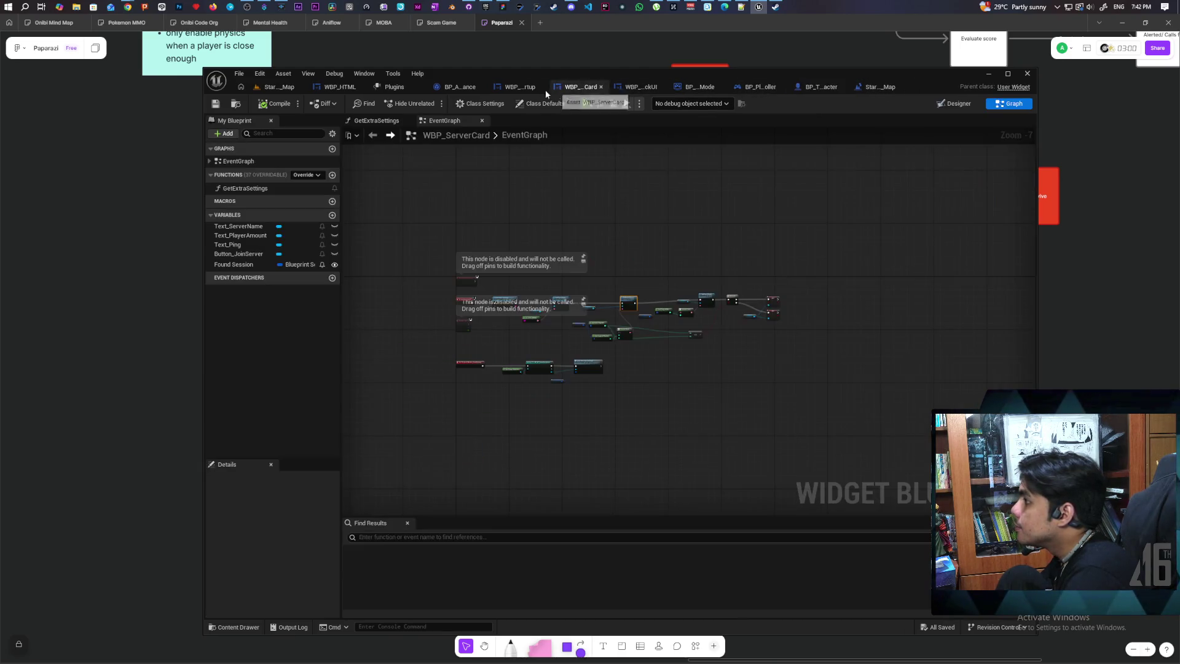
left_click(576, 86)
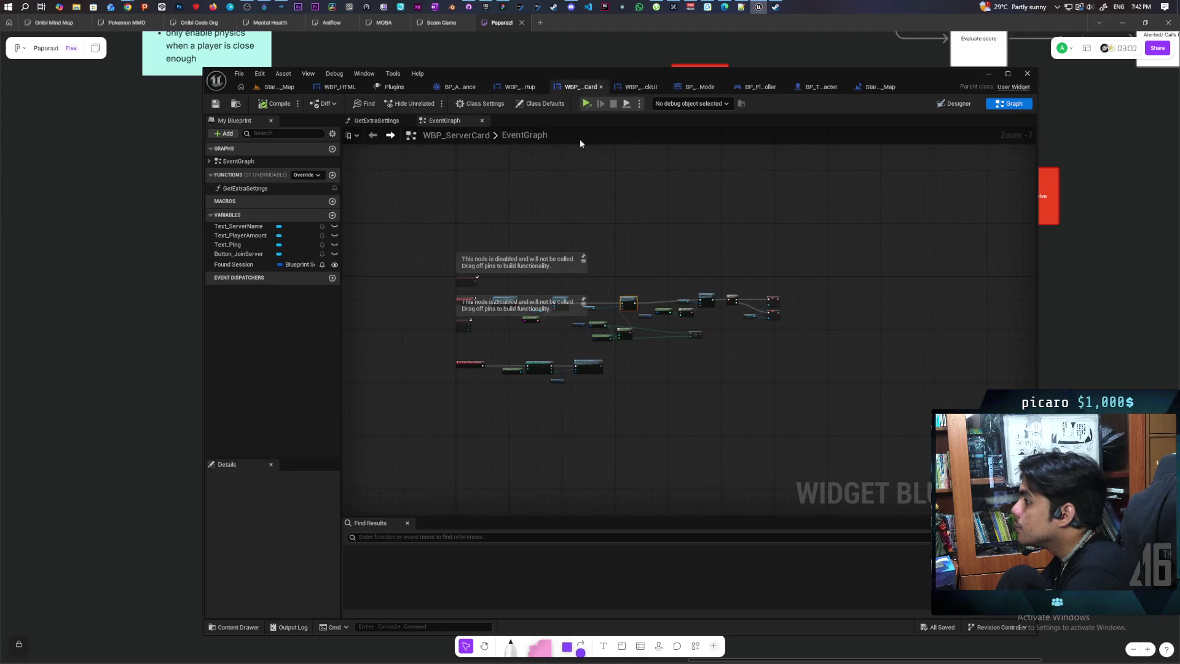
double_click(760, 70)
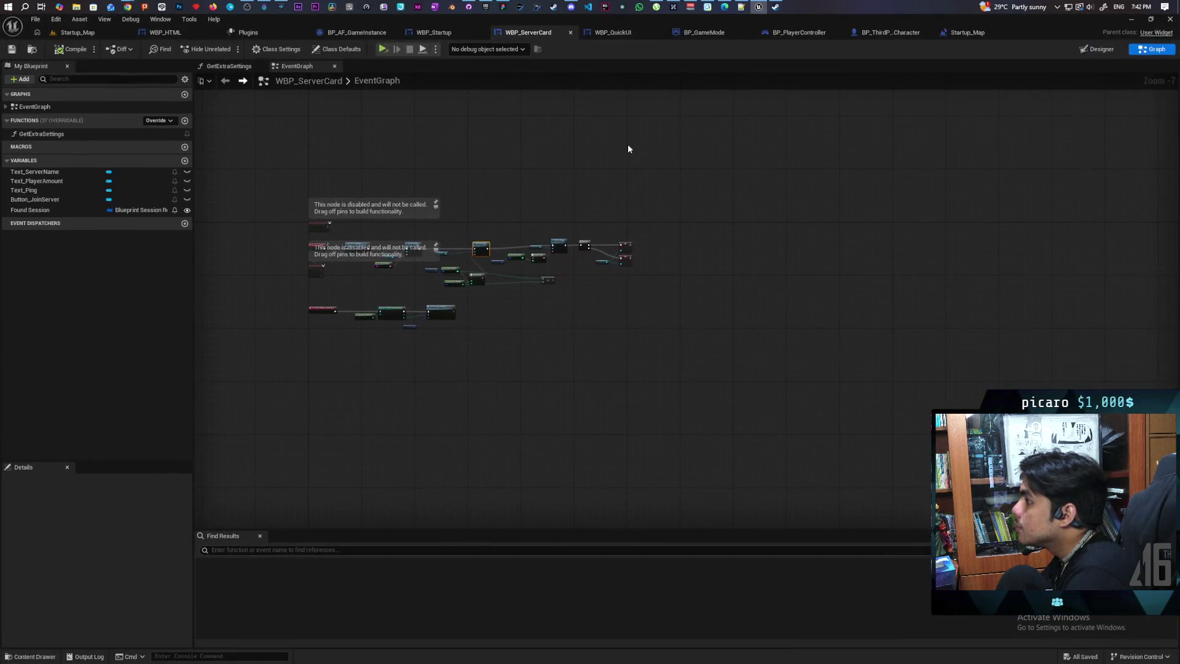
left_click(634, 34)
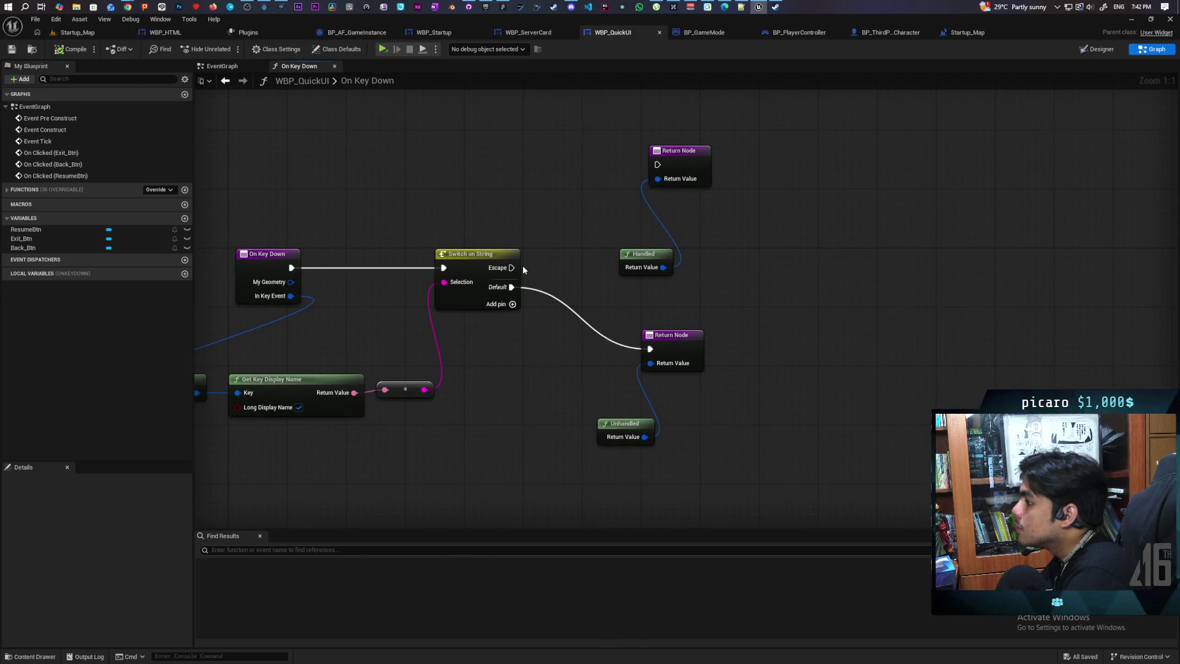
Wire the Escape case to the top Return Node and link its return value to Handled
mouse_move(512, 267)
left_mouse_down()
mouse_move(548, 226)
mouse_move(657, 164)
left_mouse_up()
left_click_drag(658, 179, 663, 267)
right_click(773, 178)
key("Escape")
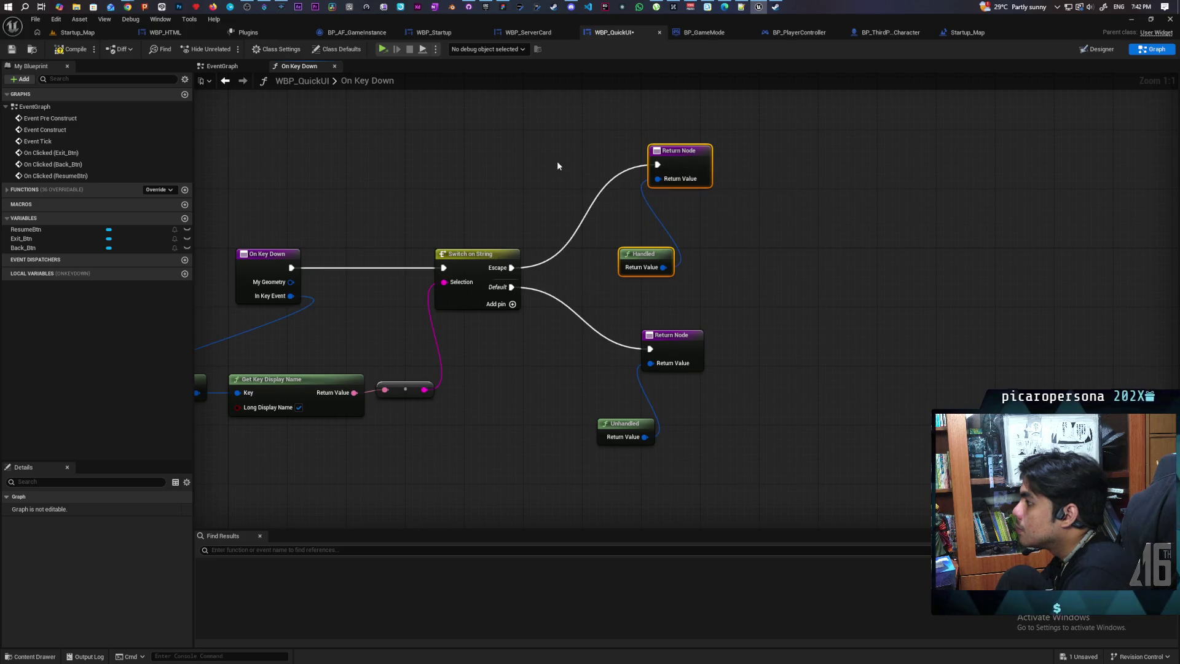
Add Remove from Parent on the Escape path before the Handled return, then go to BP_PlayerController
right_click(544, 150)
type("remove ")
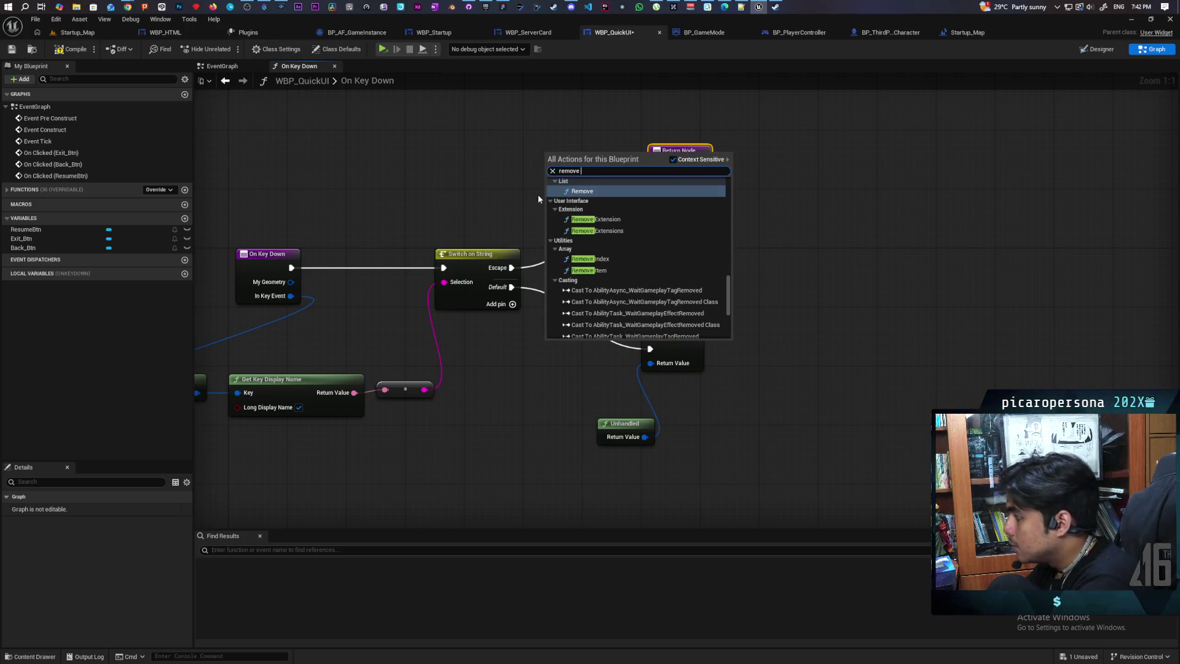
type("from")
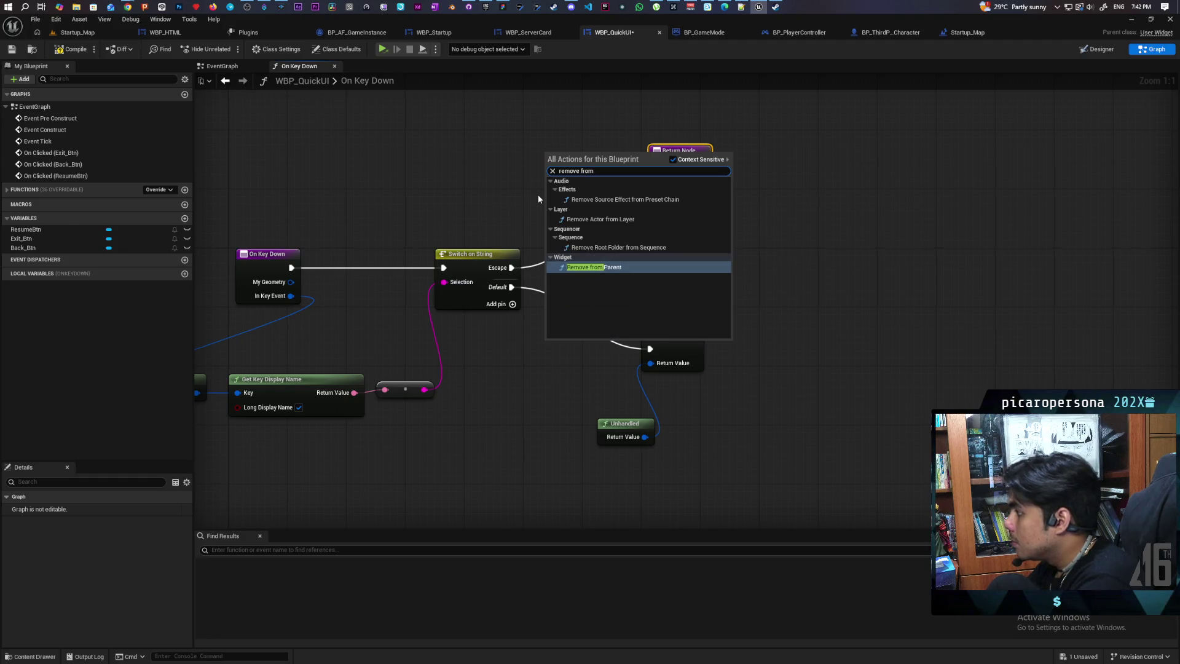
key("Return")
left_click_drag(512, 268, 547, 171)
left_click(658, 159)
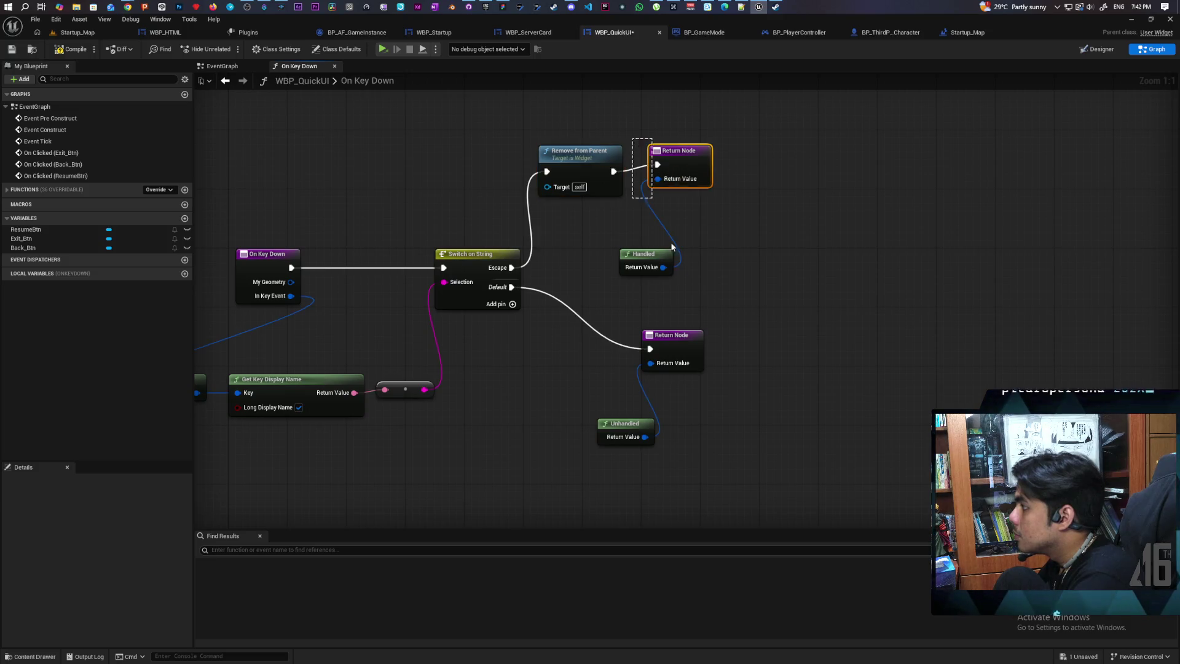
left_click(671, 252, "ctrl")
left_click_drag(681, 177, 689, 184)
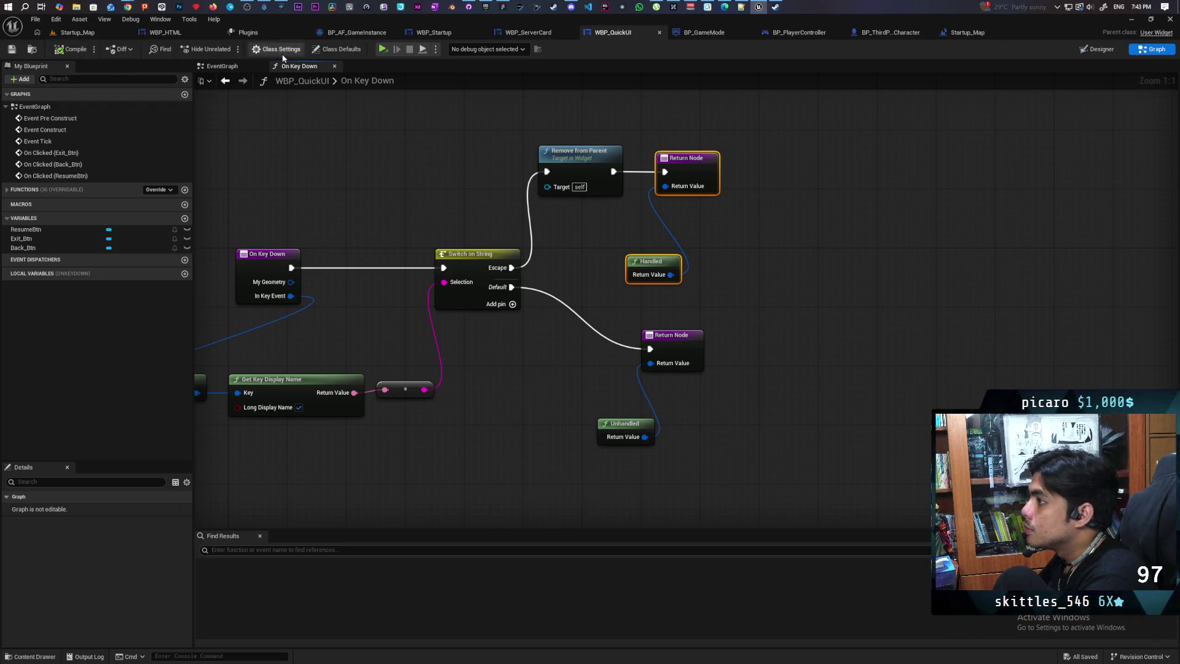
left_click(799, 34)
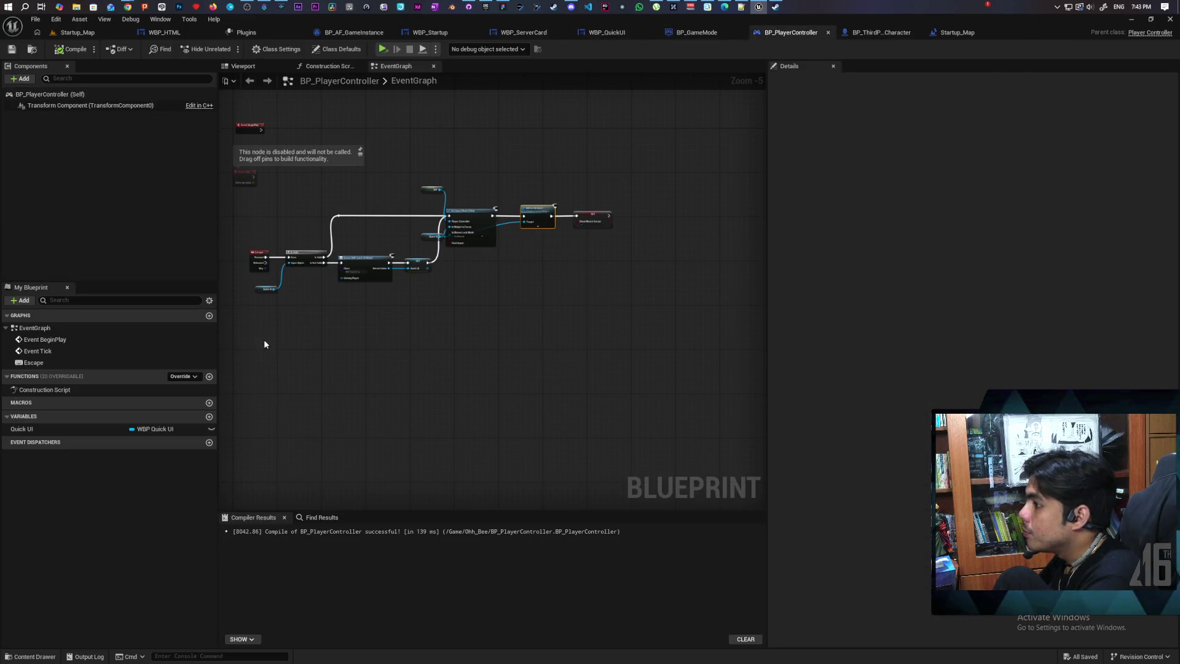
Feed Event Tick into a Print String saying 'working', compile and save, then press Play
scroll(316, 359, "up", 2)
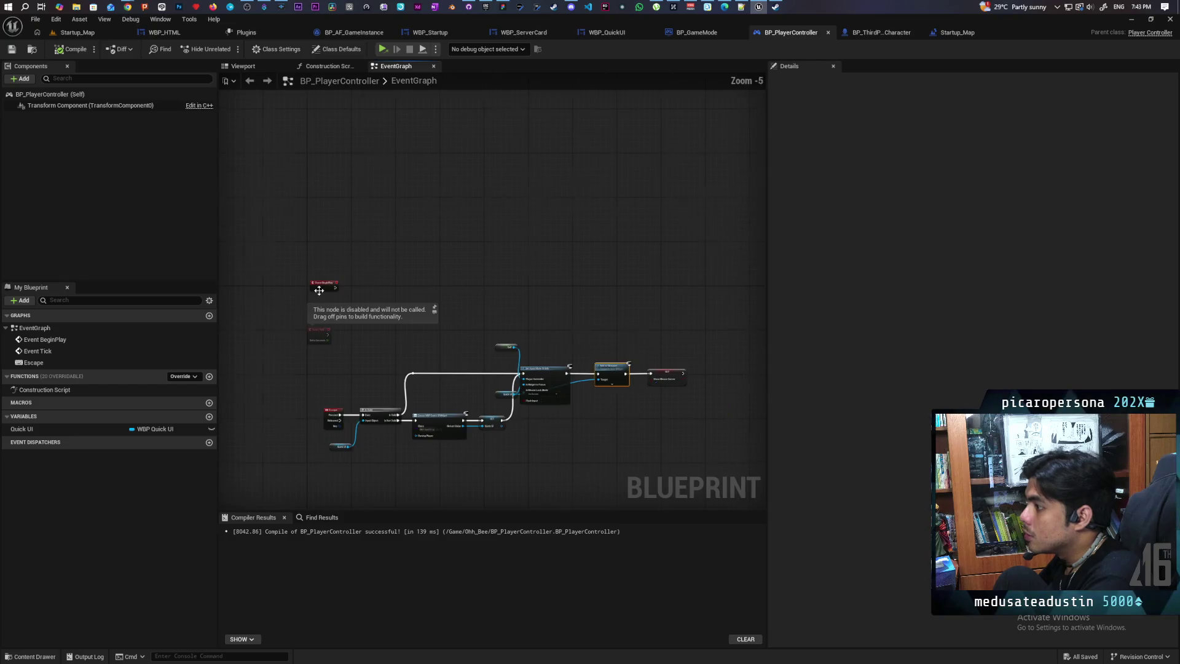
scroll(357, 331, "up", 1)
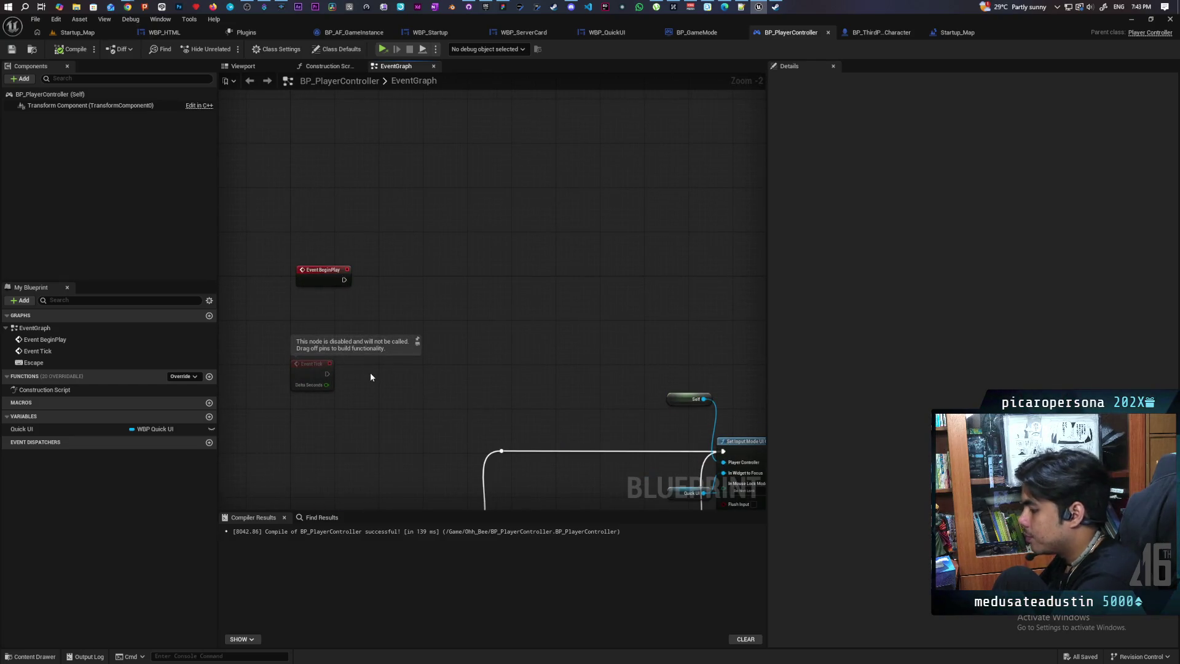
key("ctrl+v")
left_click_drag(327, 375, 375, 374)
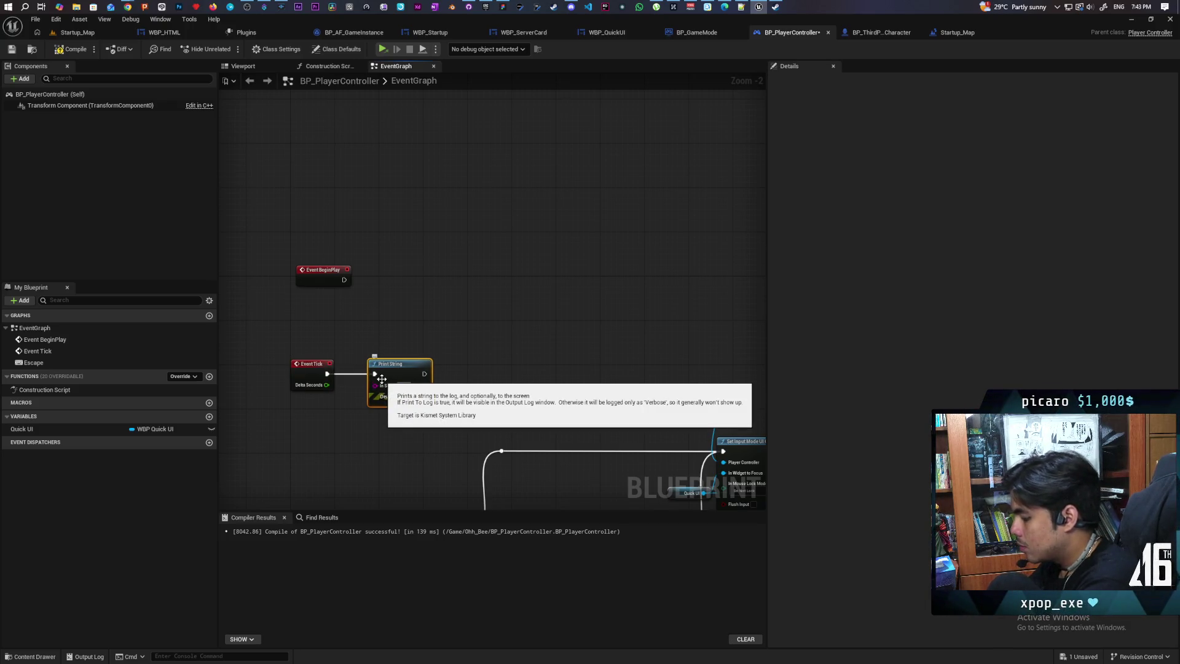
left_click(315, 241)
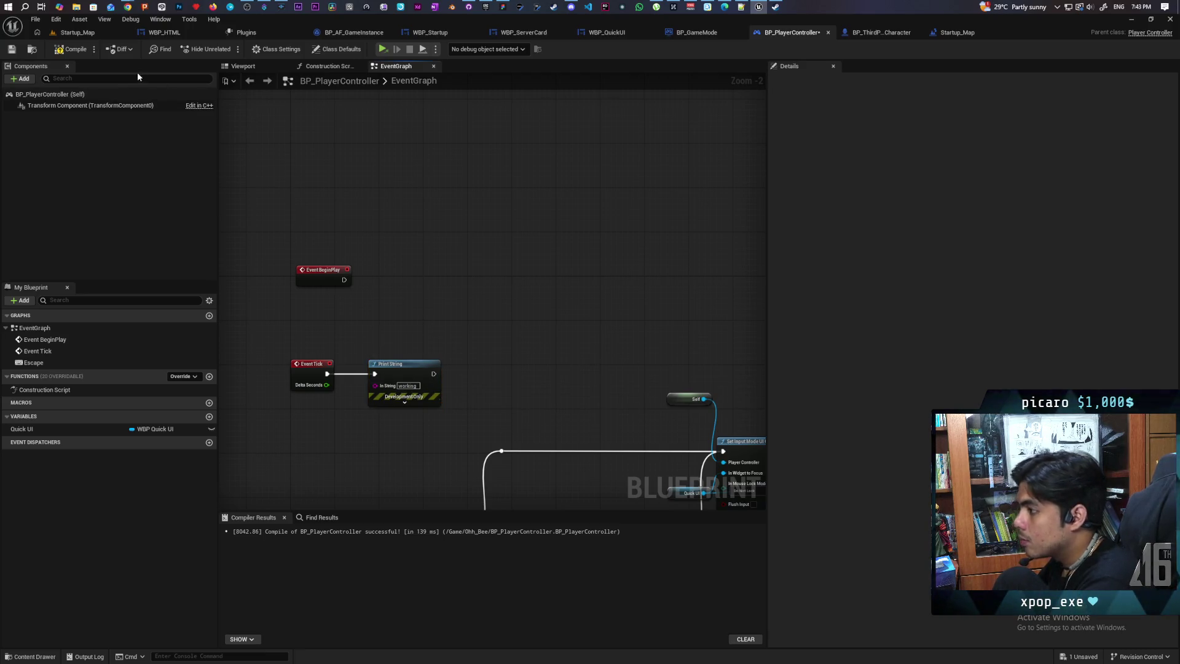
left_click(65, 53)
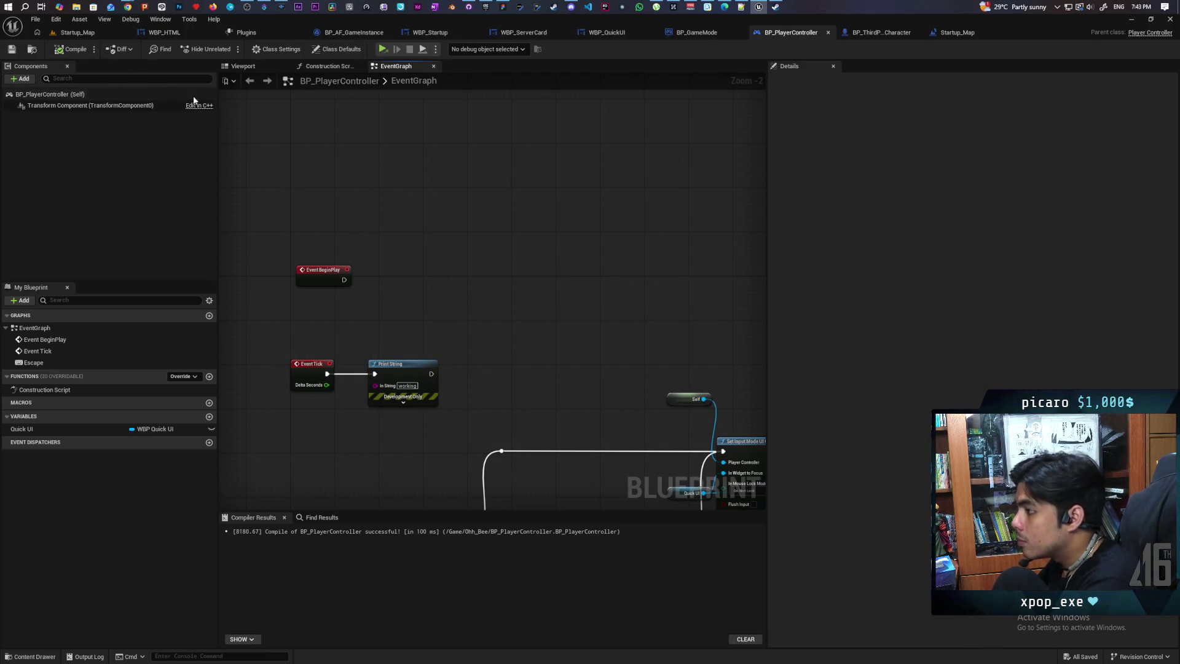
left_click(382, 50)
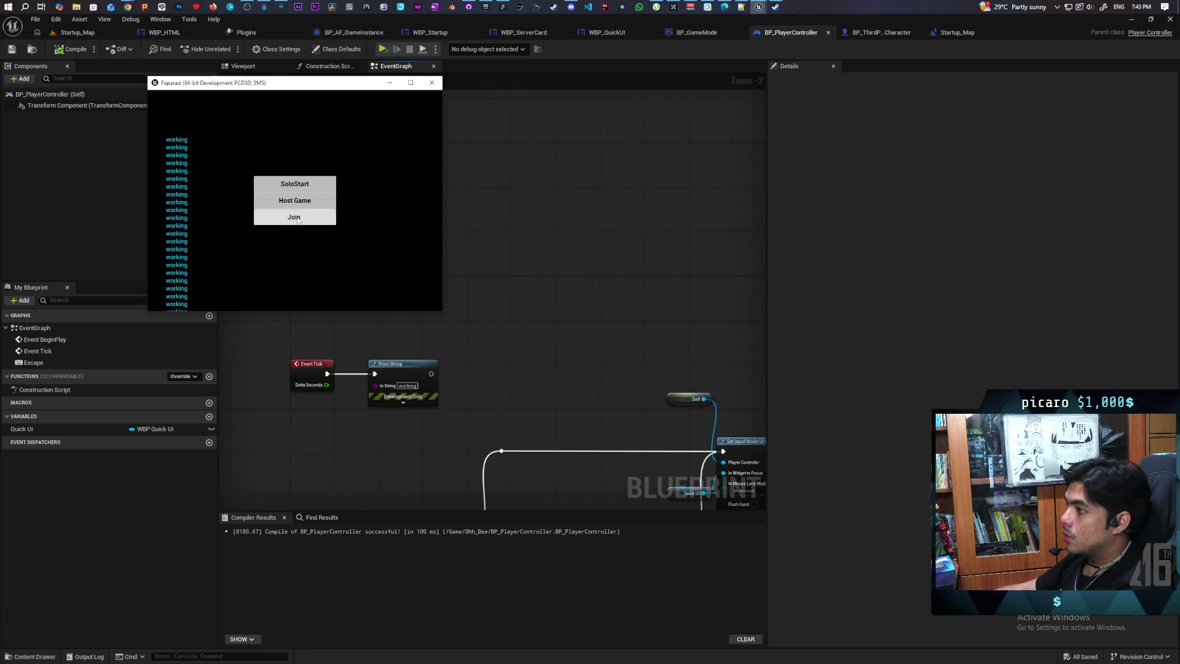
Close the running game, delete the Tick event's Print String, and shift the Escape event left
left_click(432, 83)
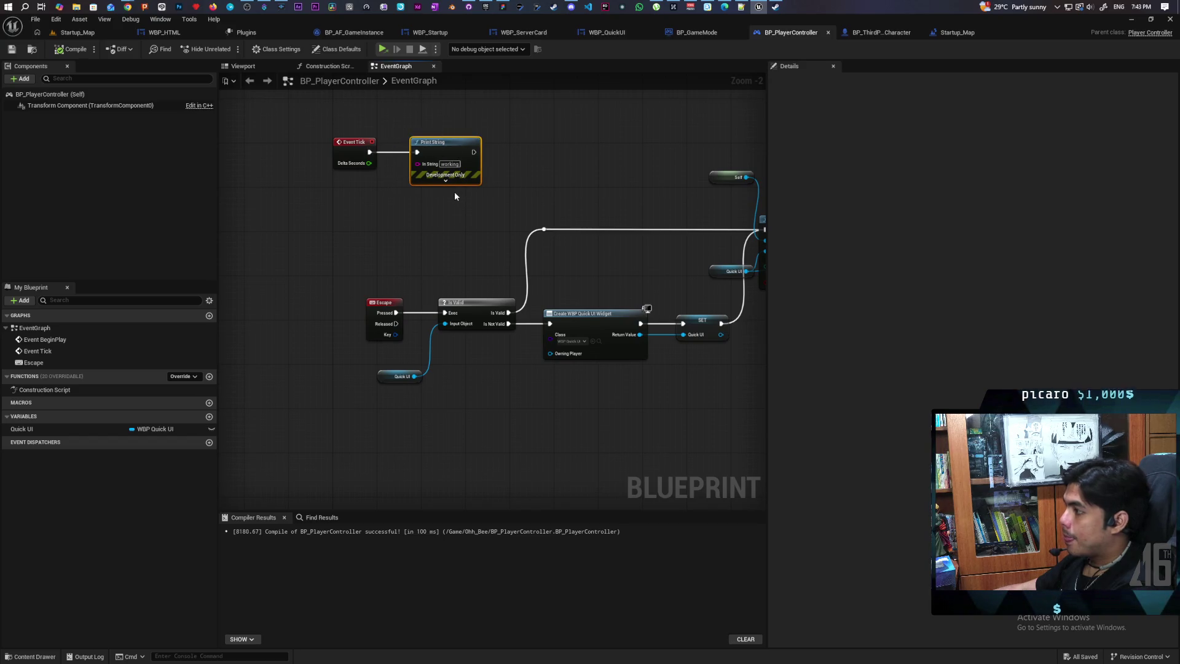
key("Delete")
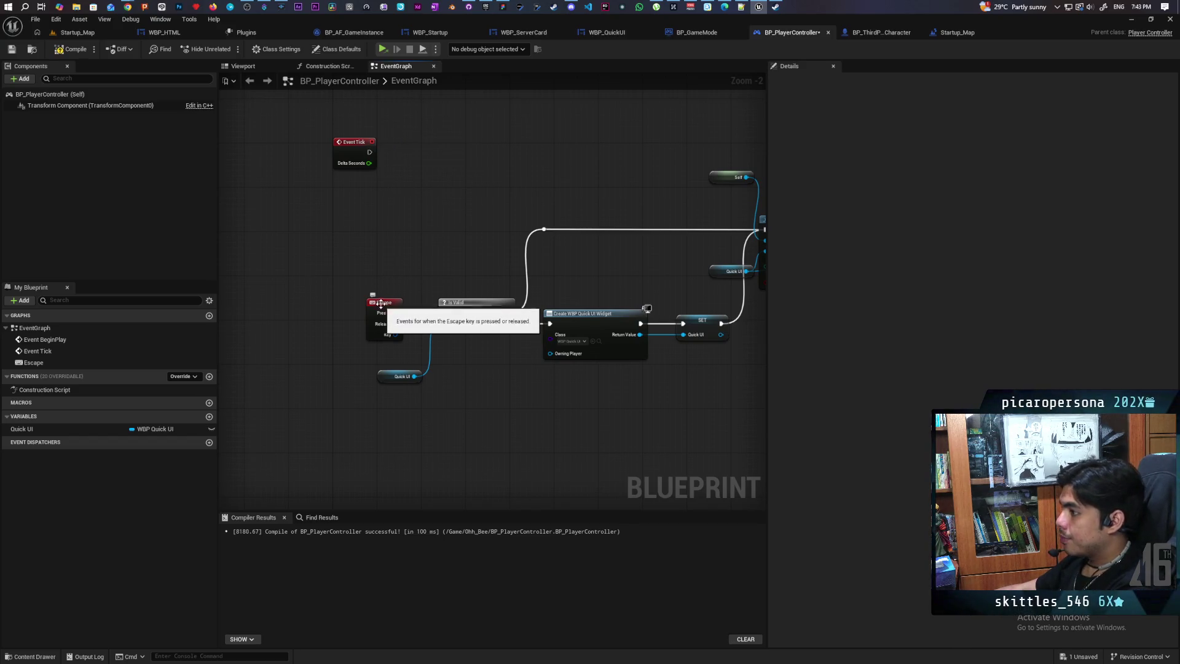
mouse_move(380, 298)
left_mouse_down()
mouse_move(271, 305)
mouse_move(443, 317)
left_mouse_up()
Add a Print String reading 'working' after Escape's Pressed pin, then compile and save BP_PlayerController
key("ctrl+v")
left_click_drag(367, 307, 345, 313)
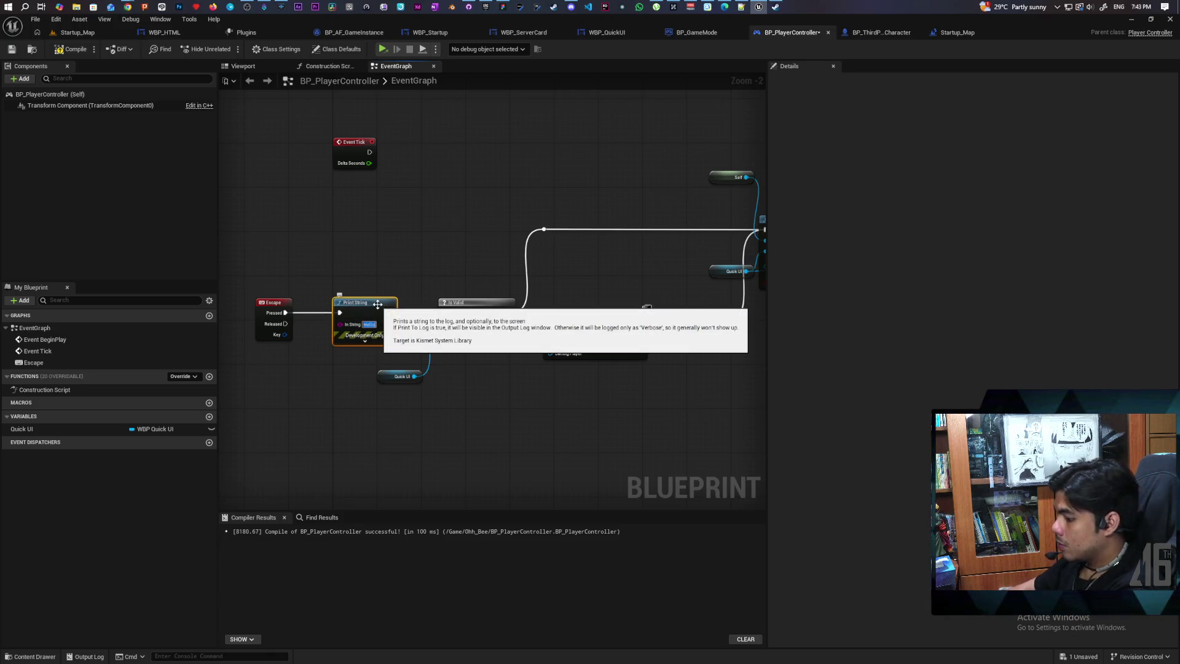
type("working")
key("Return")
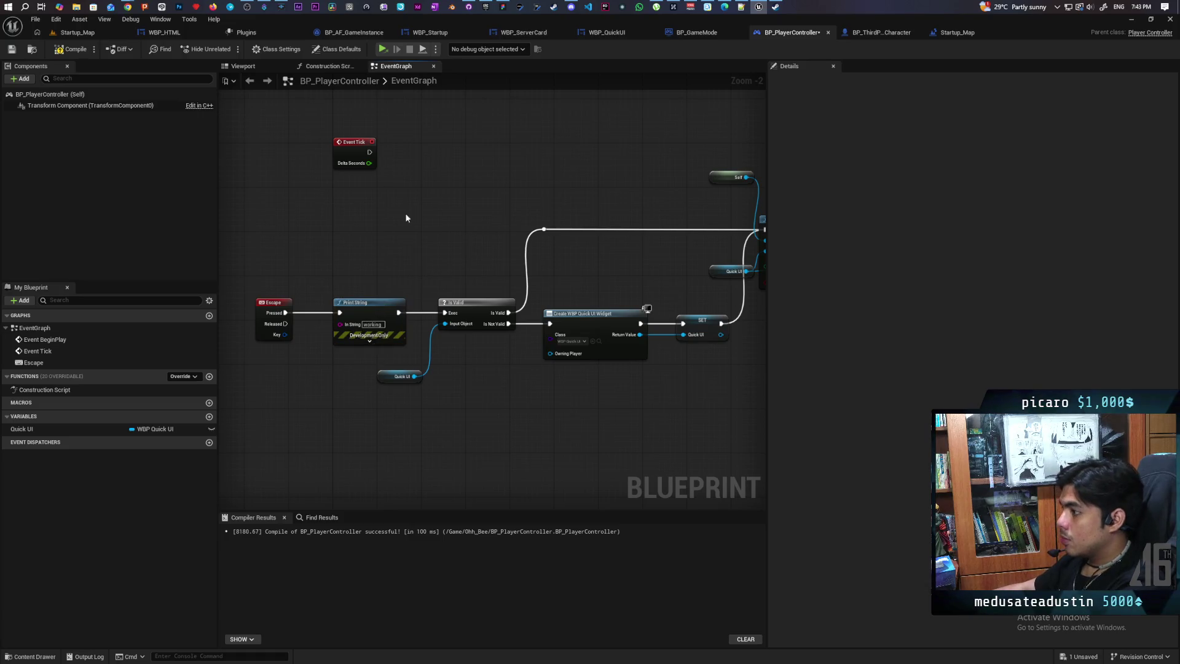
left_click(71, 48)
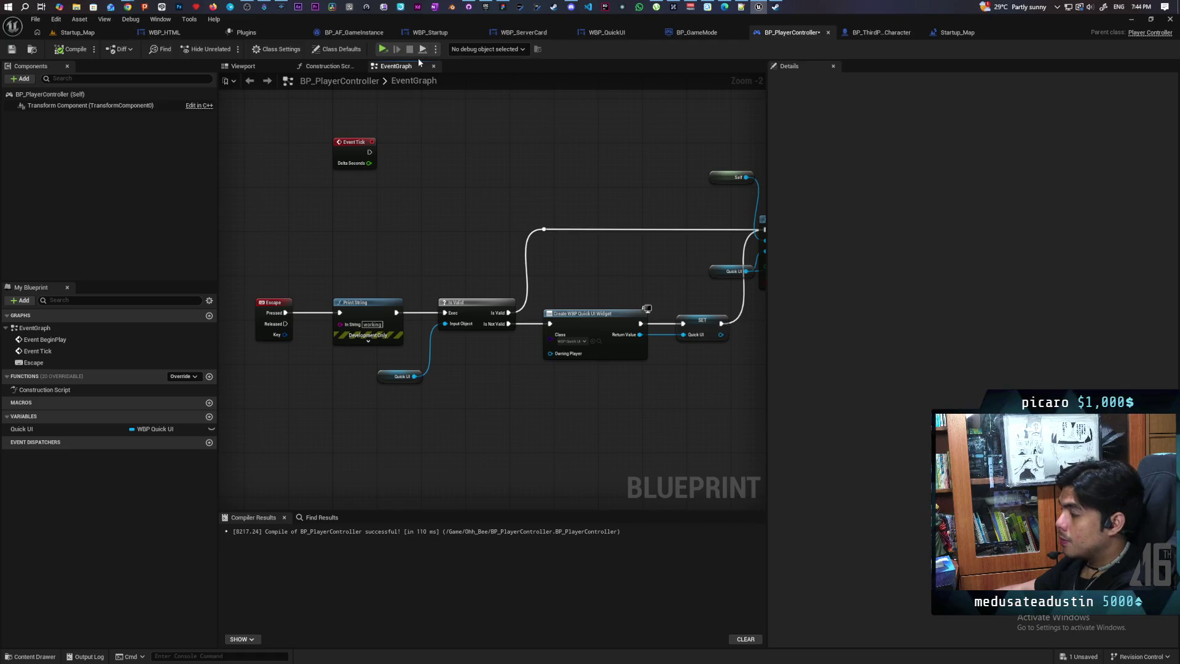
key("ctrl+shift+s")
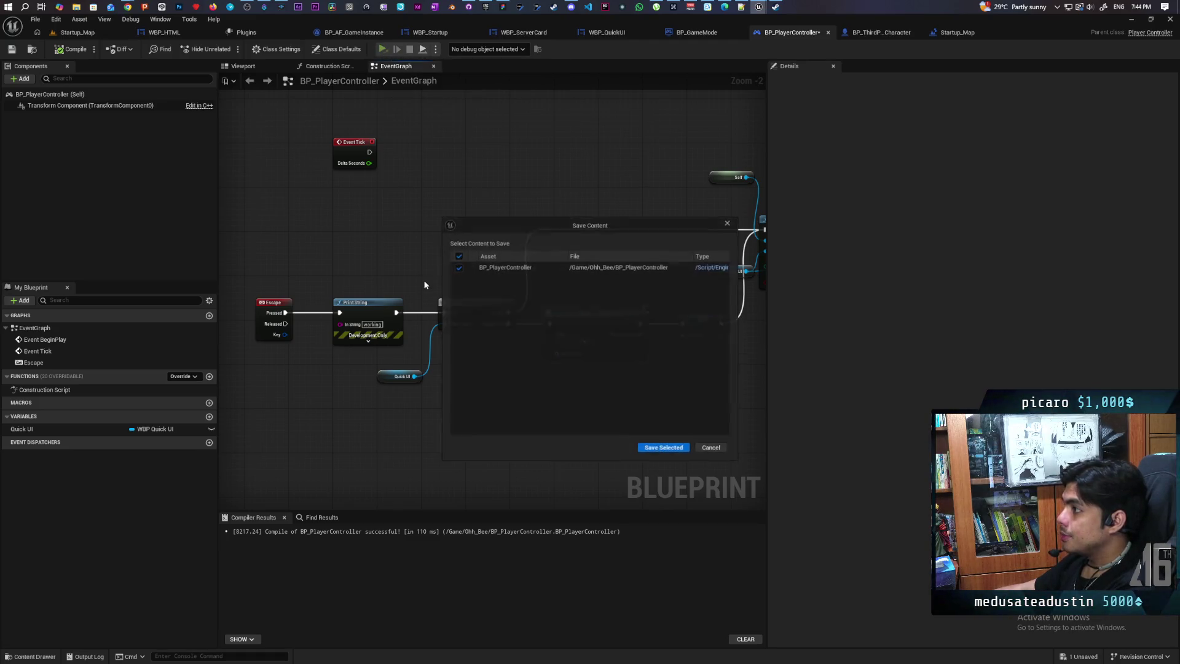
Save BP_PlayerController, then close the Paparazi test window after its SoloStart/Host/Join menu appears
left_click(662, 448)
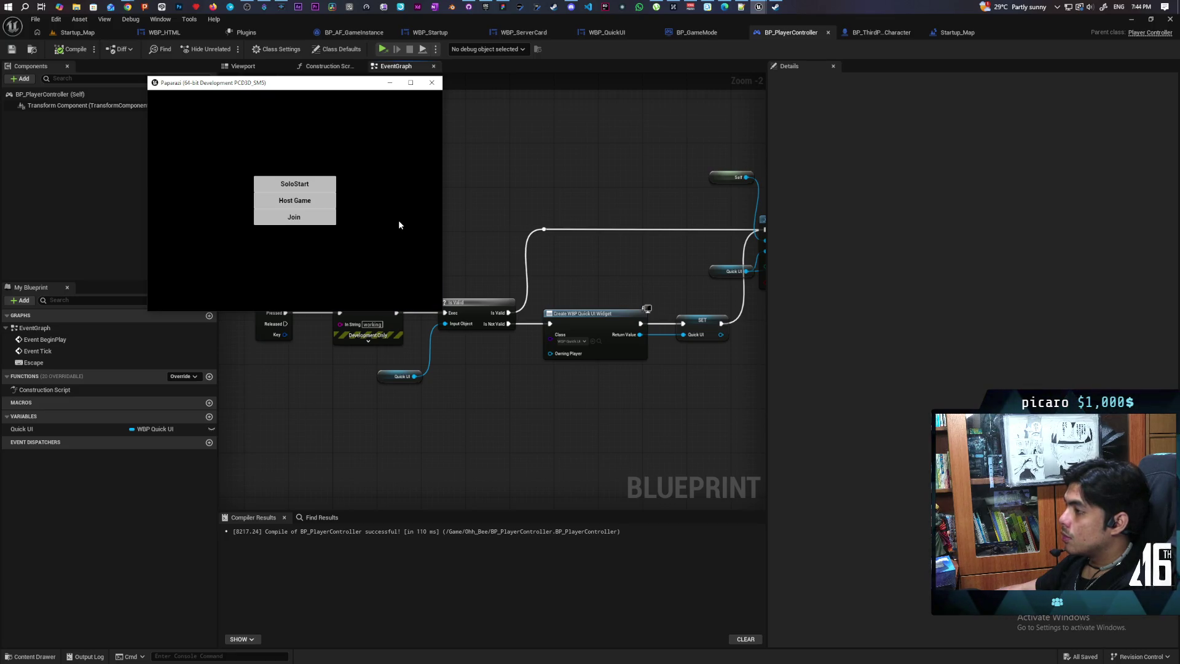
left_click(433, 83)
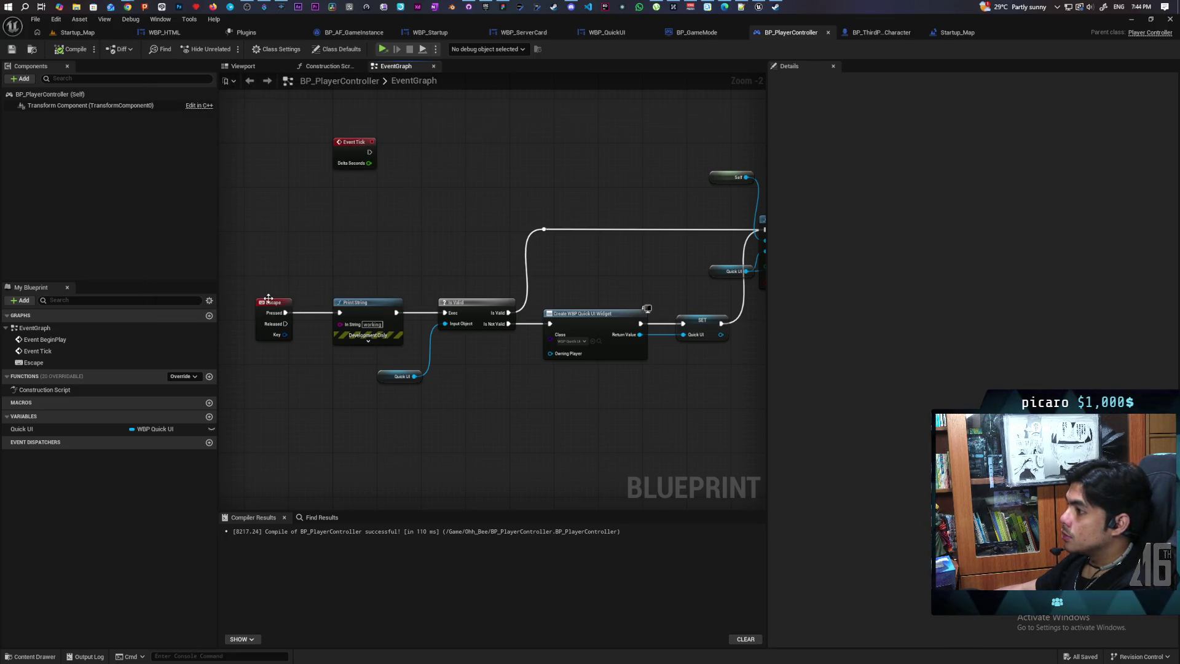
Select the Escape input event to check Input Key Escape, Consume Input and Override Parent Binding
left_click(269, 300)
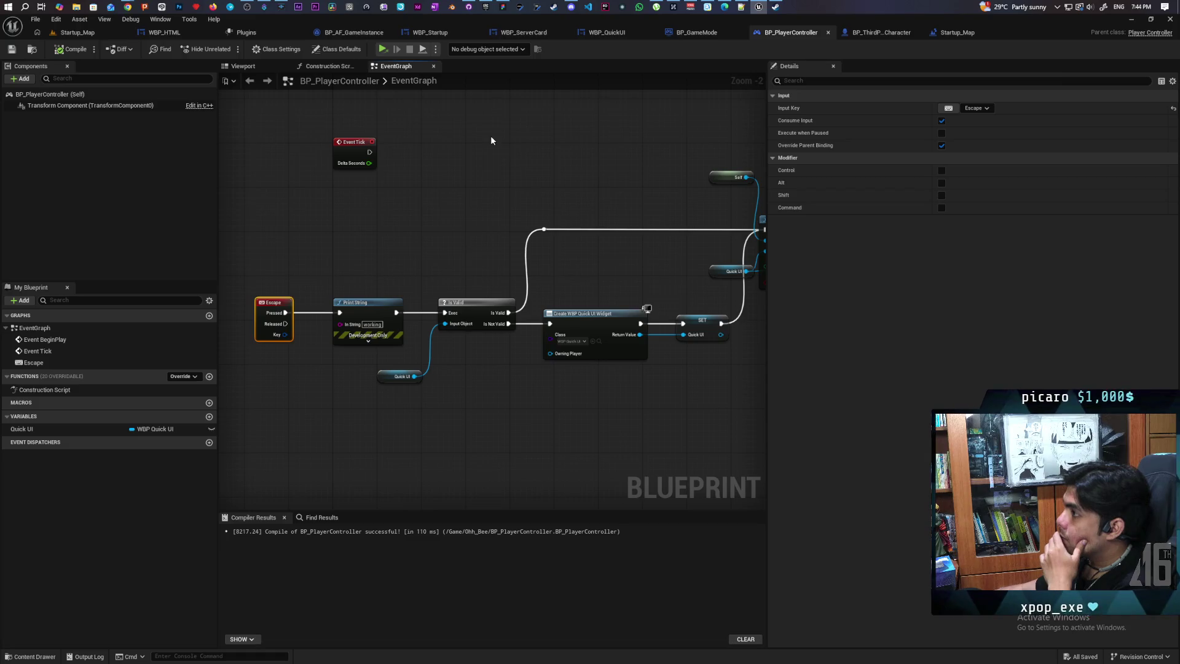
Go back to the Startup_Map level editor via the Home tab and open the Content Drawer
left_click(37, 32)
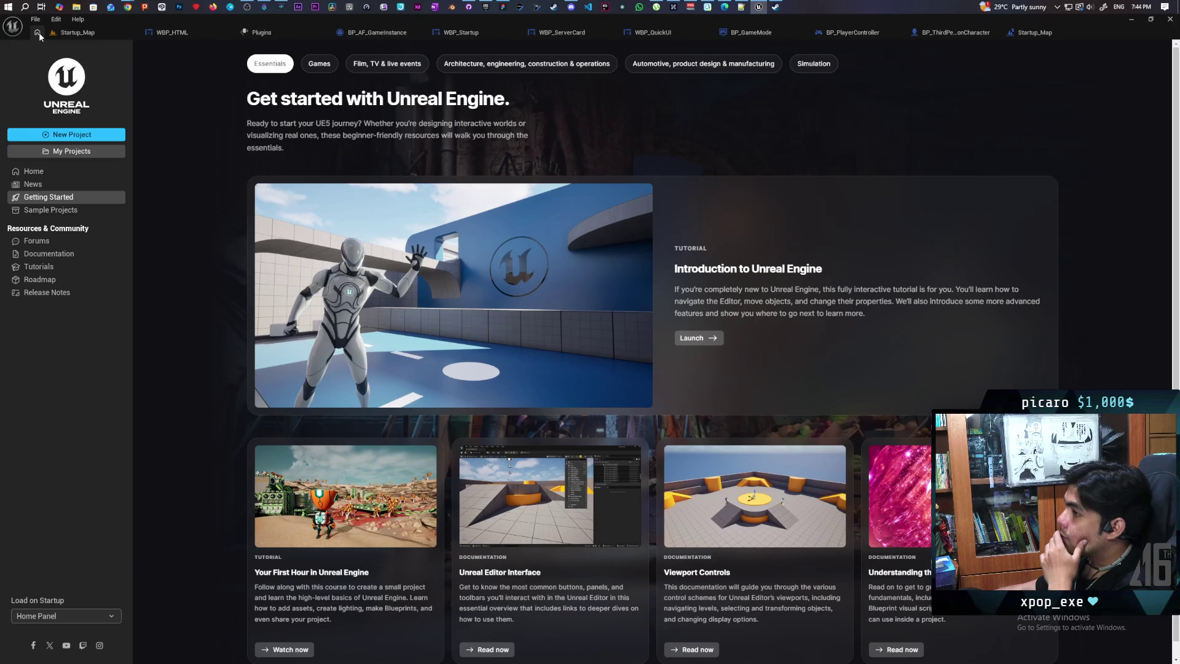
left_click(92, 32)
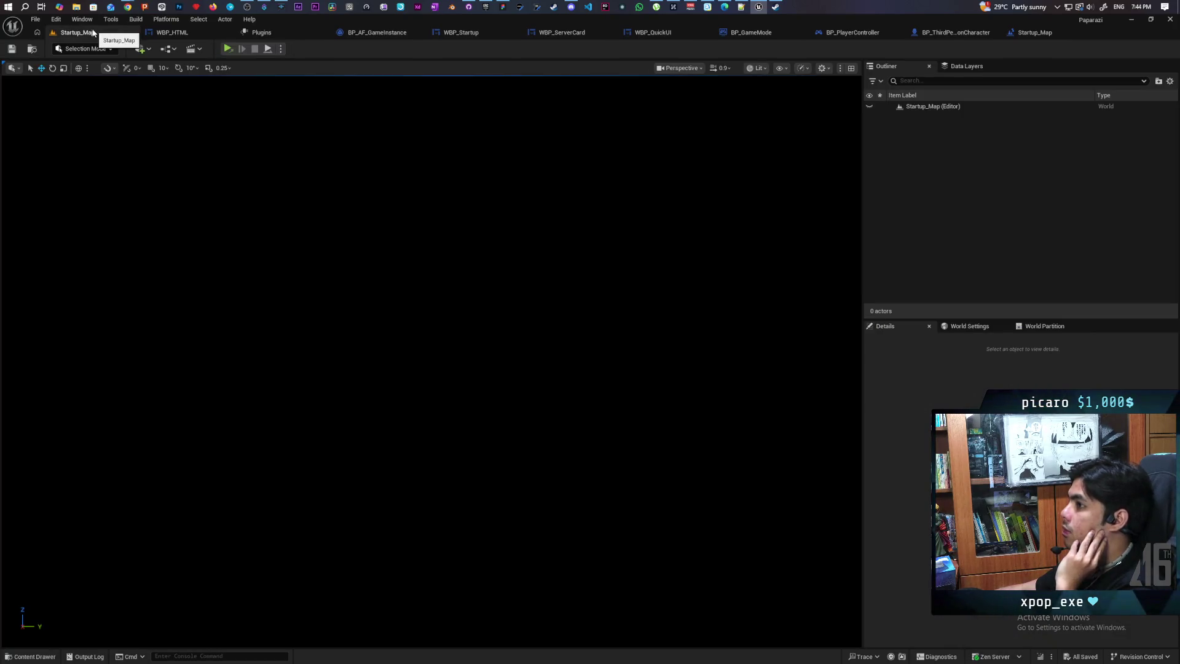
key("ctrl+space")
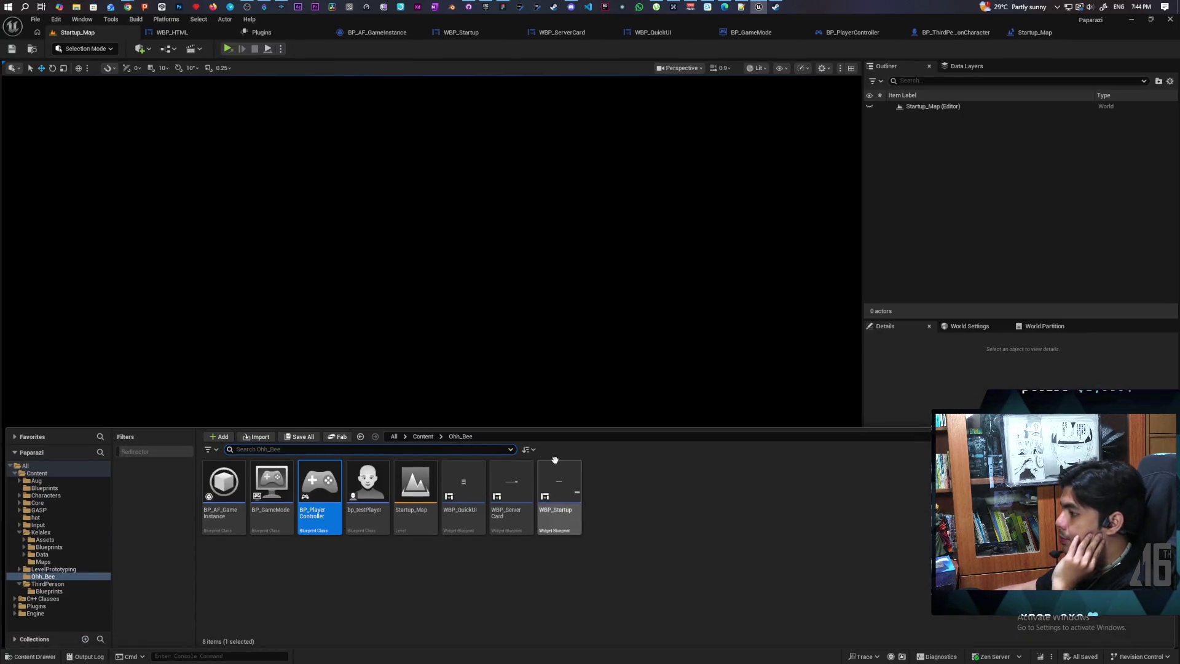
Open the Demo level from Content > Kelalex > Maps
left_click(423, 436)
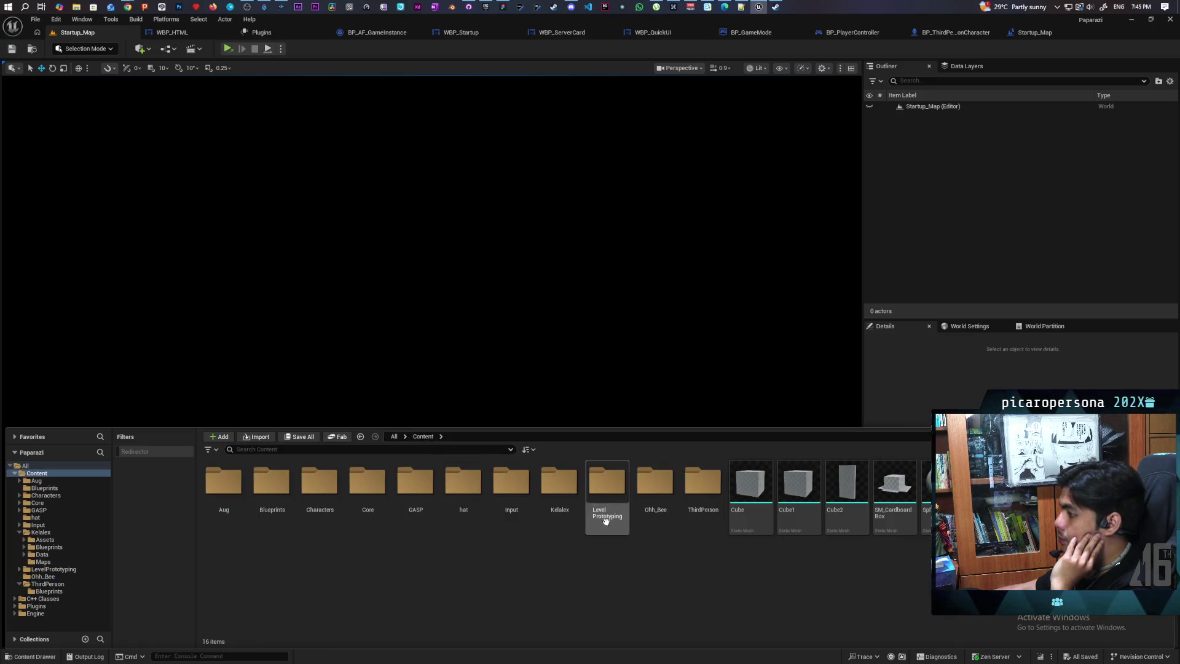
double_click(563, 489)
double_click(367, 499)
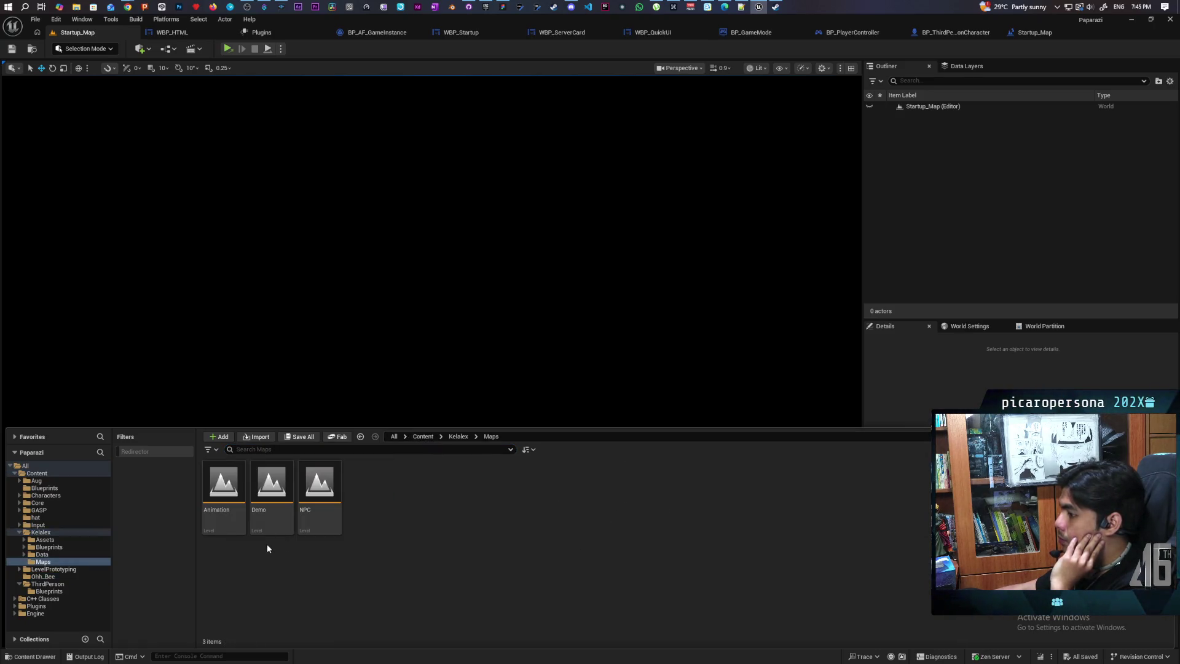
double_click(271, 492)
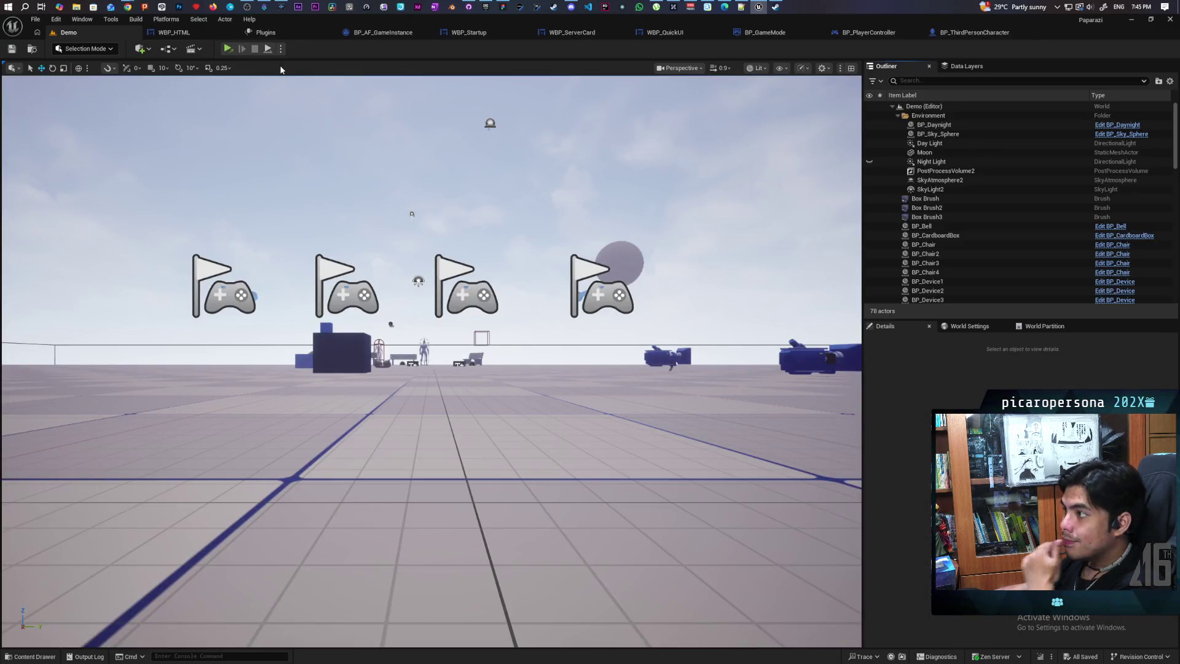
Play the Demo level in the editor, then stop with Escape
left_click(281, 49)
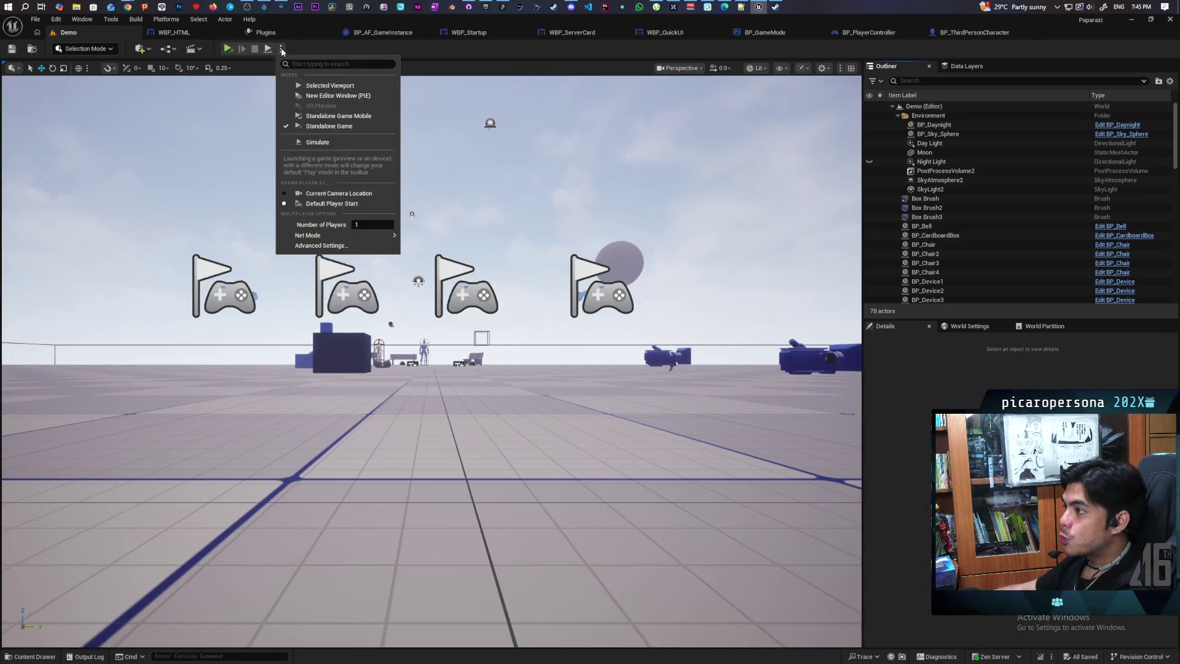
left_click(316, 85)
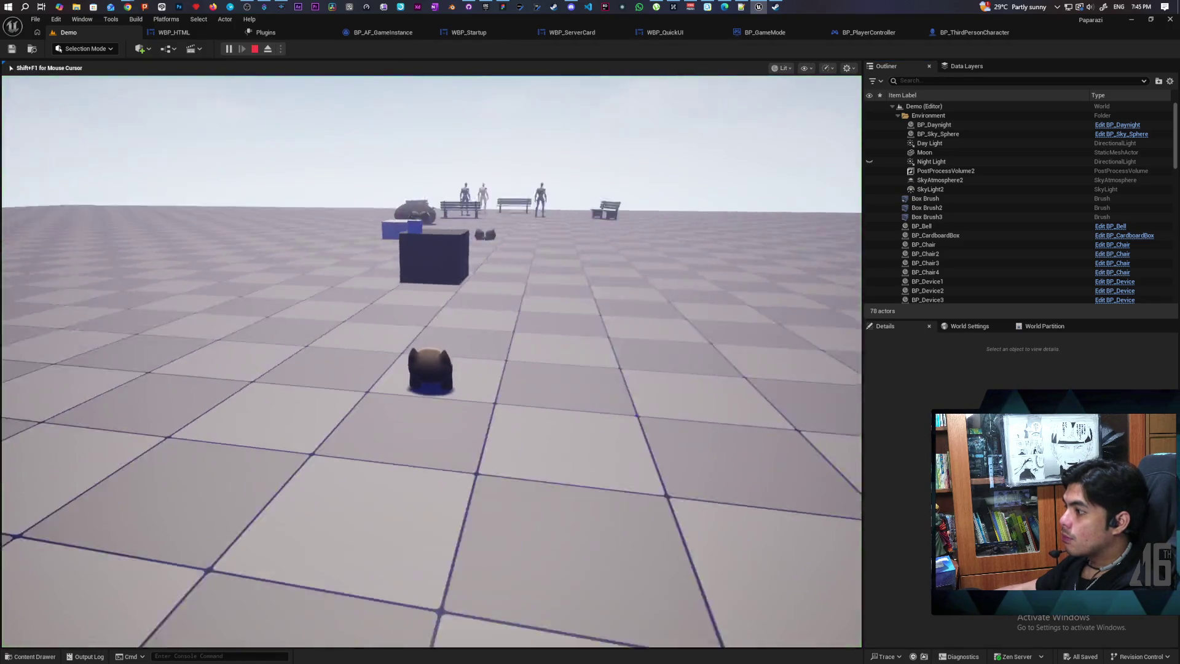
key("Escape")
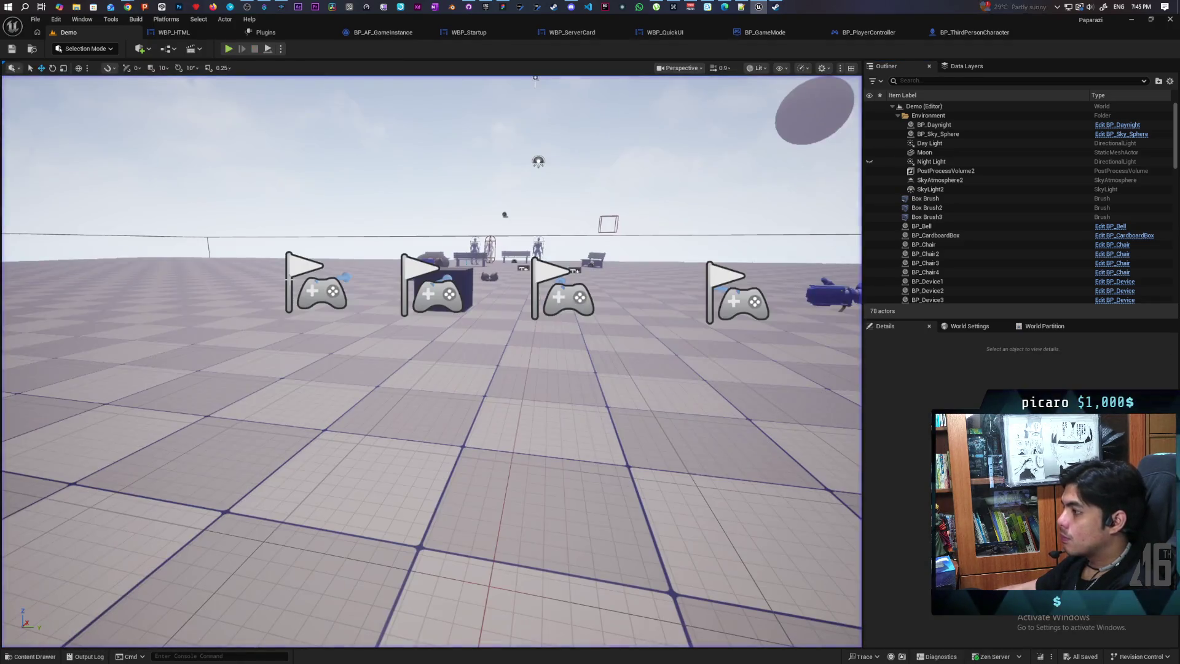
Run the level as a Standalone Game, close it, and bring up BP_GameMode's class defaults
double_click(355, 24)
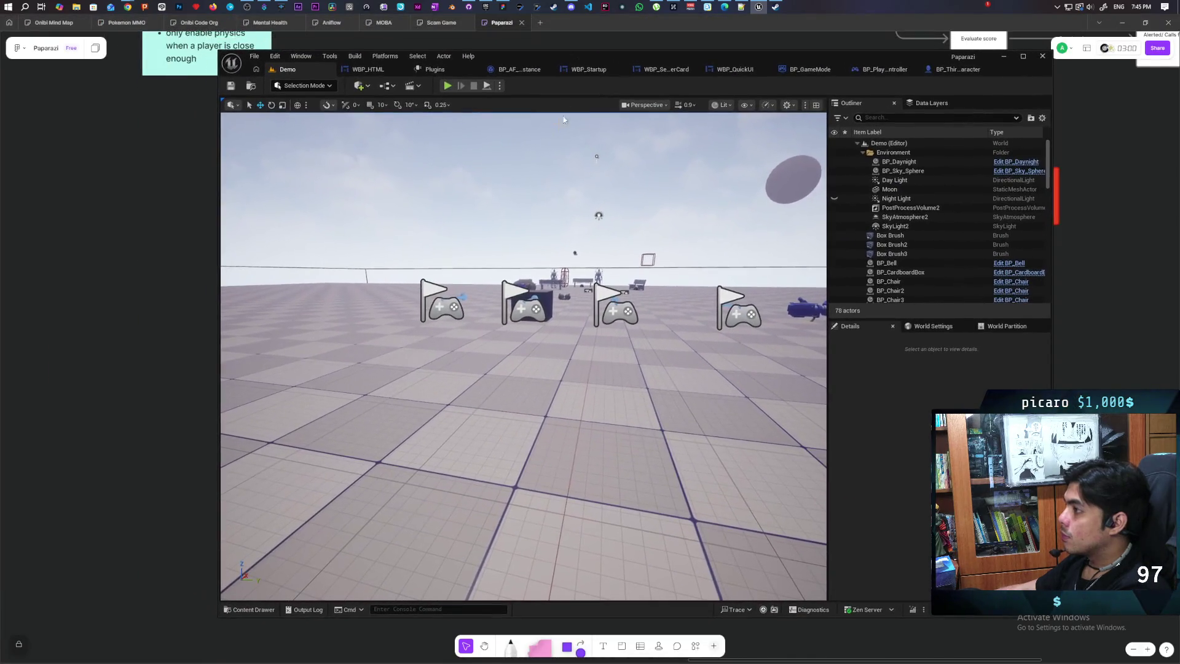
left_click(500, 86)
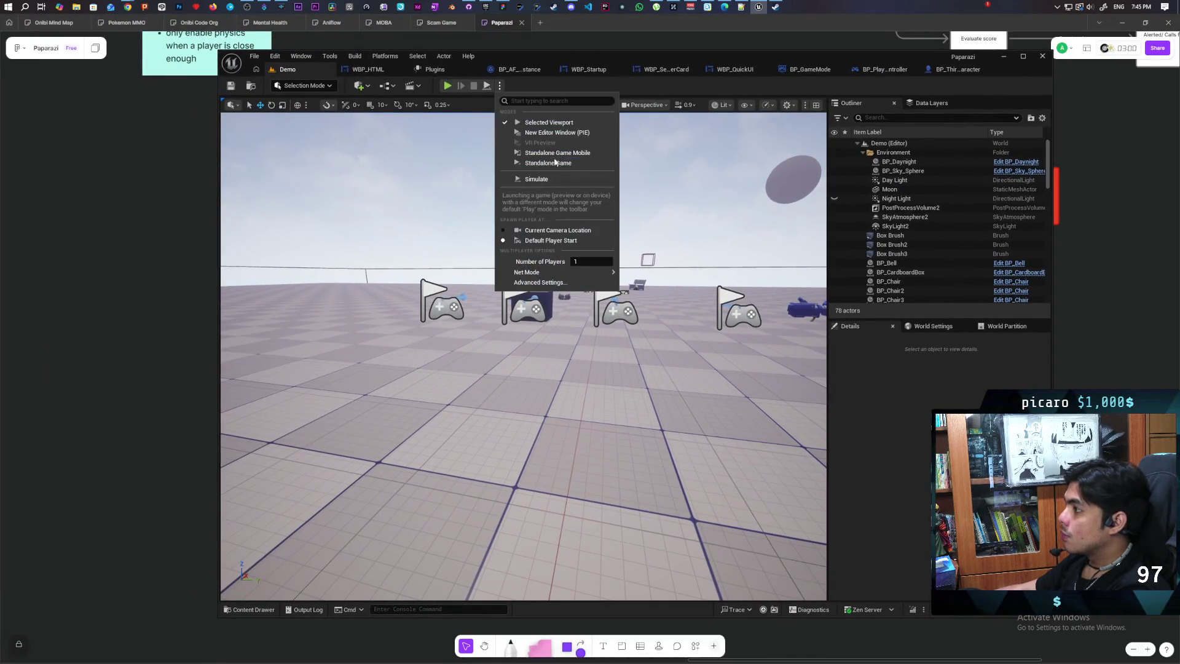
left_click(529, 161)
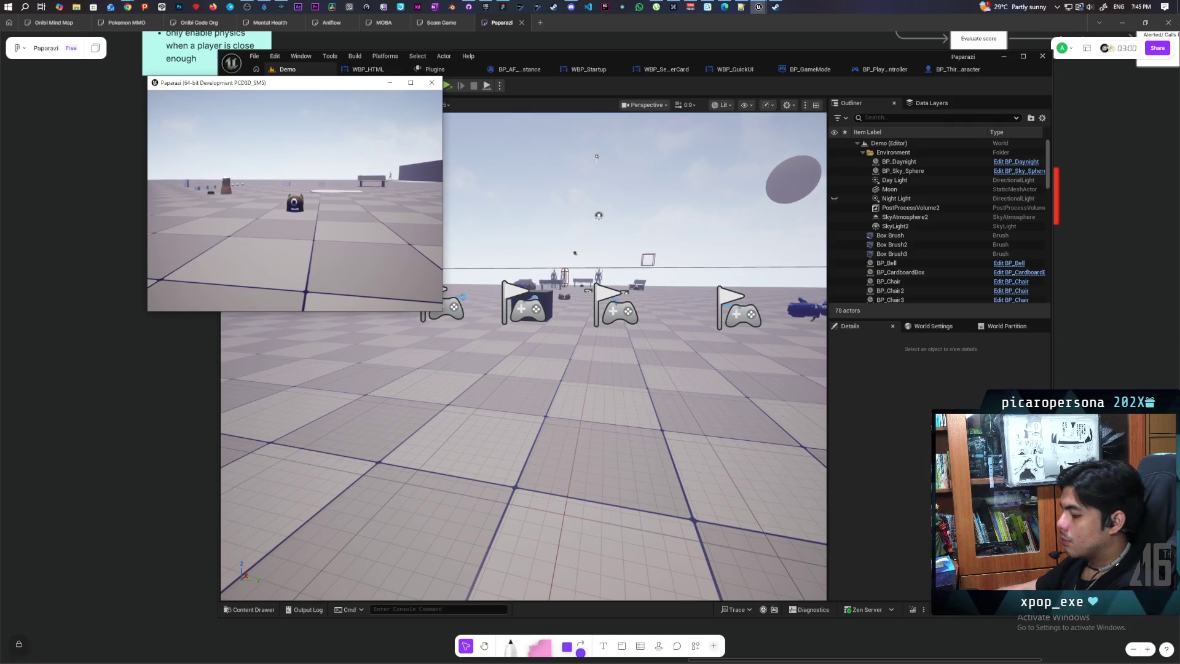
key("Escape")
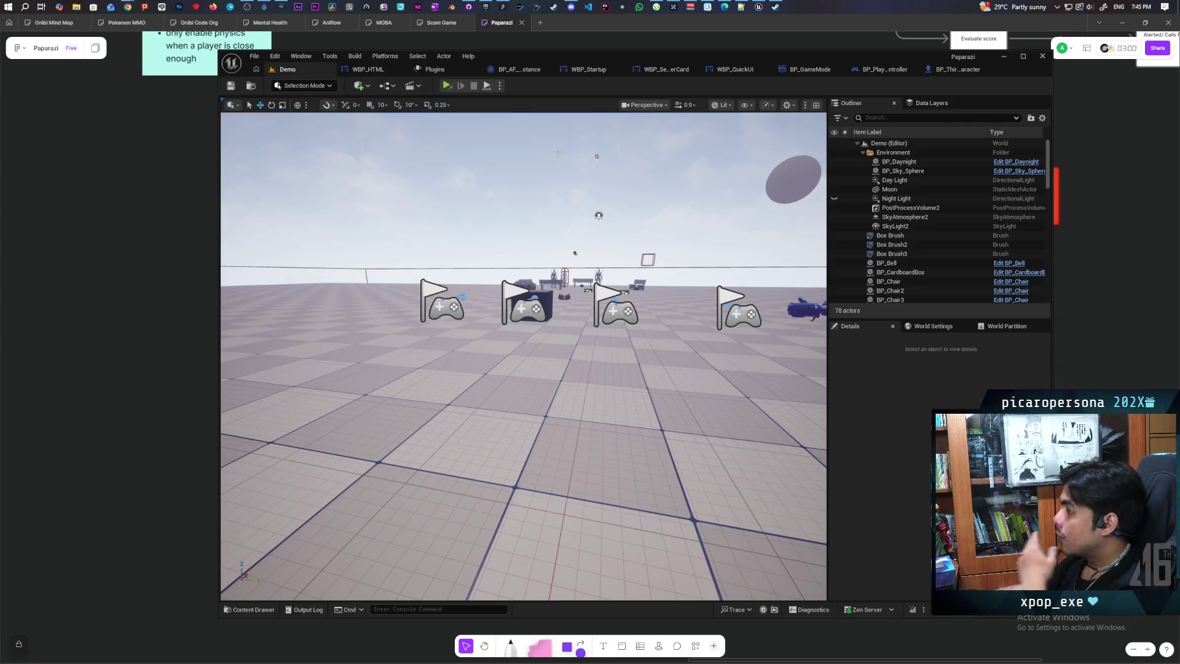
left_click(810, 69)
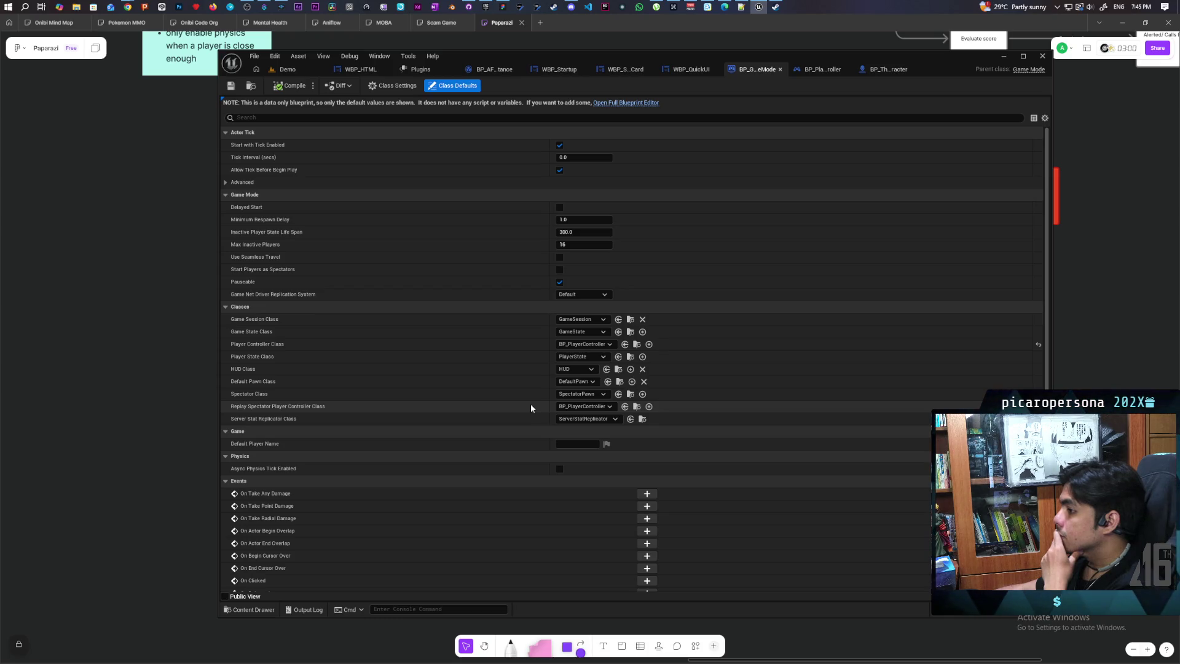
Set BP_GameMode's Replay Spectator Player Controller Class to PlayerController and locate the BP_PlayerController asset
left_click(600, 407)
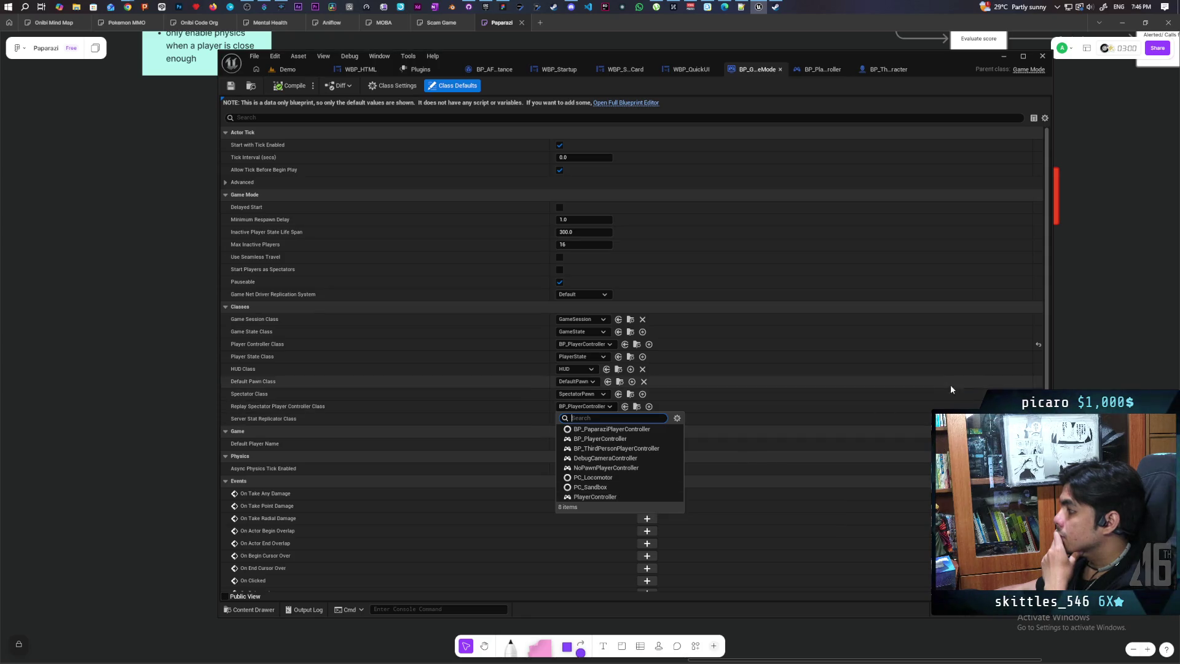
left_click(618, 496)
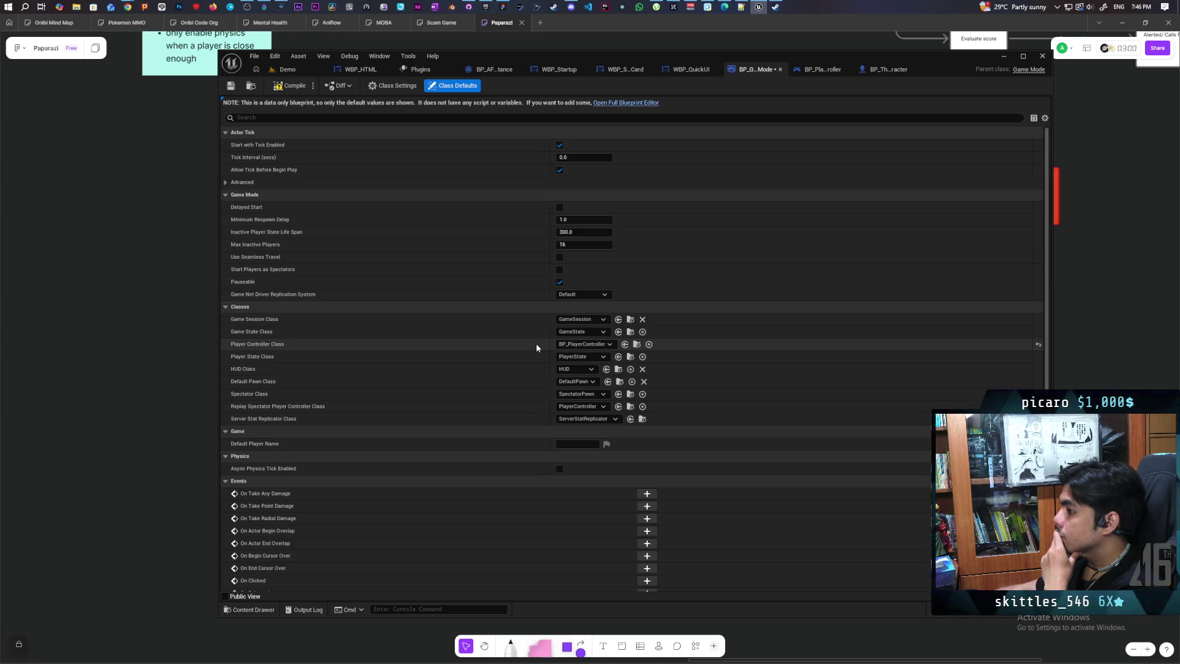
left_click(638, 345)
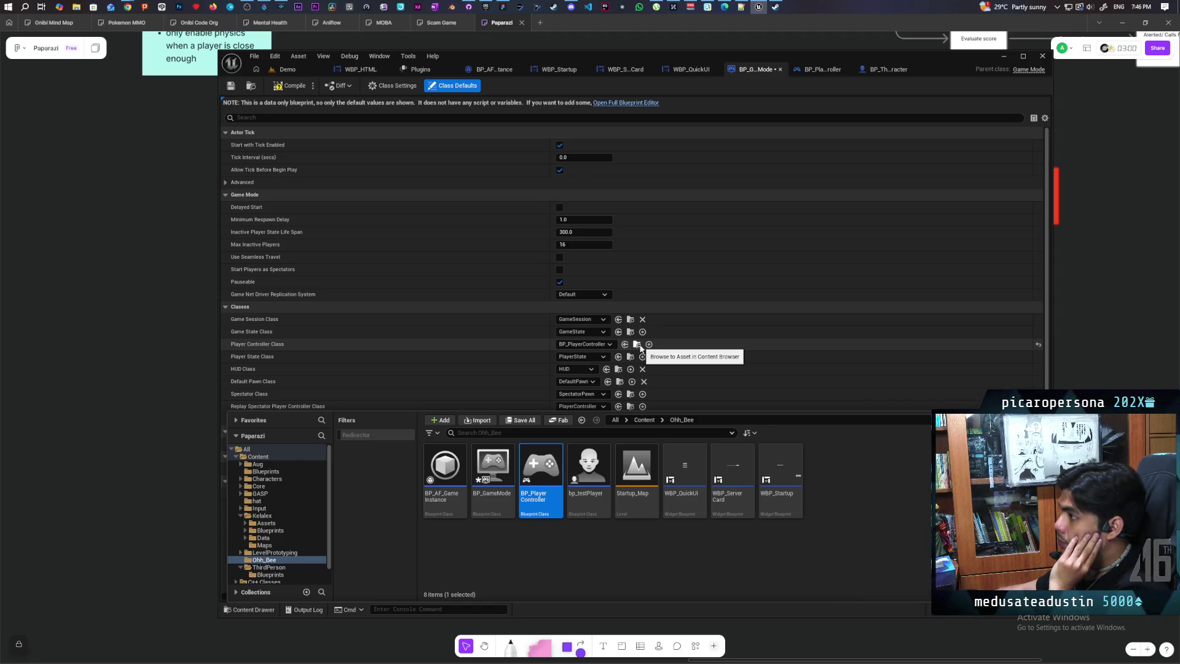
left_click(750, 88)
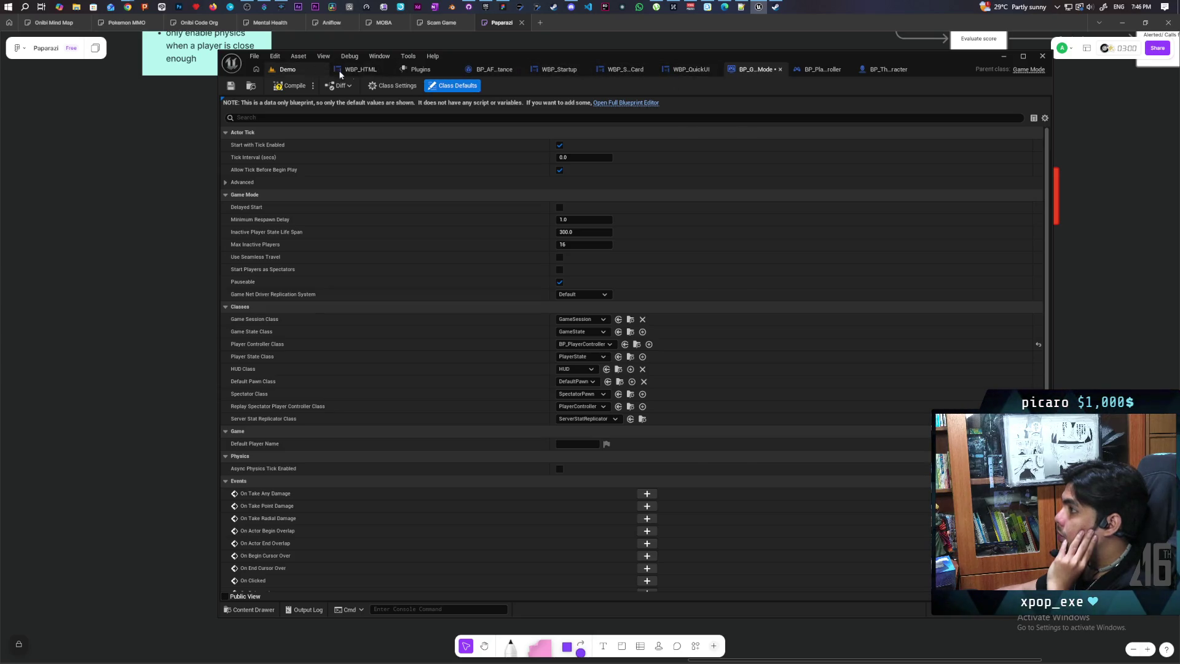
Return to the Demo level and view the Blueprints menu's GameMode options showing BP_OniGamemode
left_click(282, 71)
left_click(388, 86)
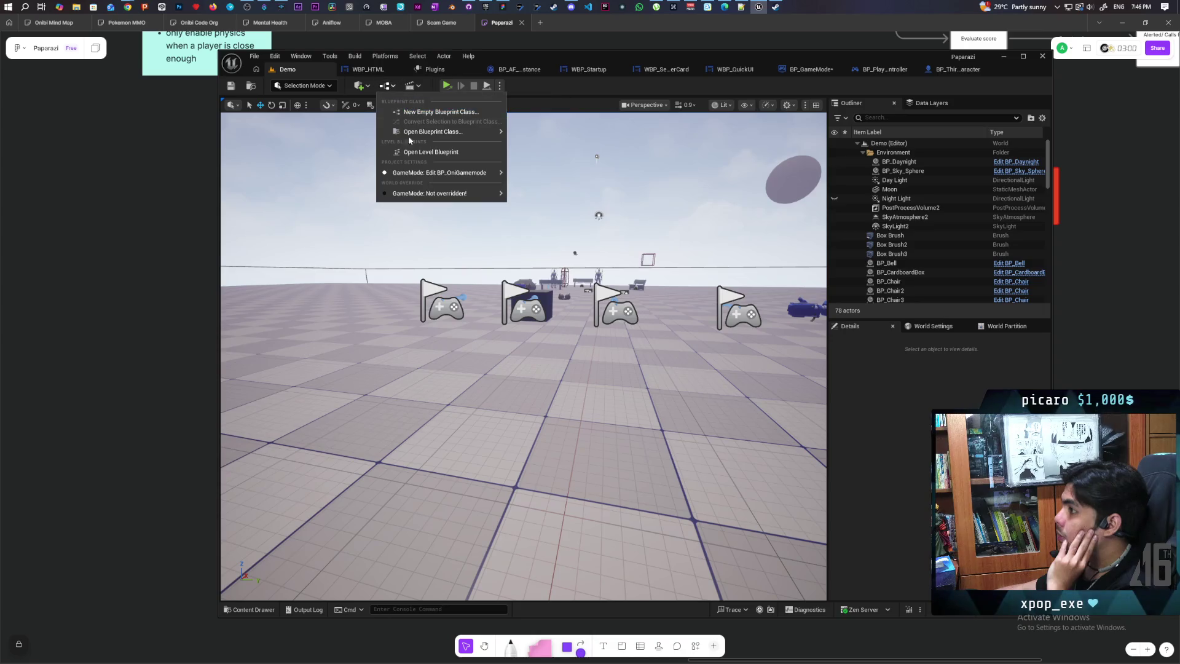
mouse_move(443, 172)
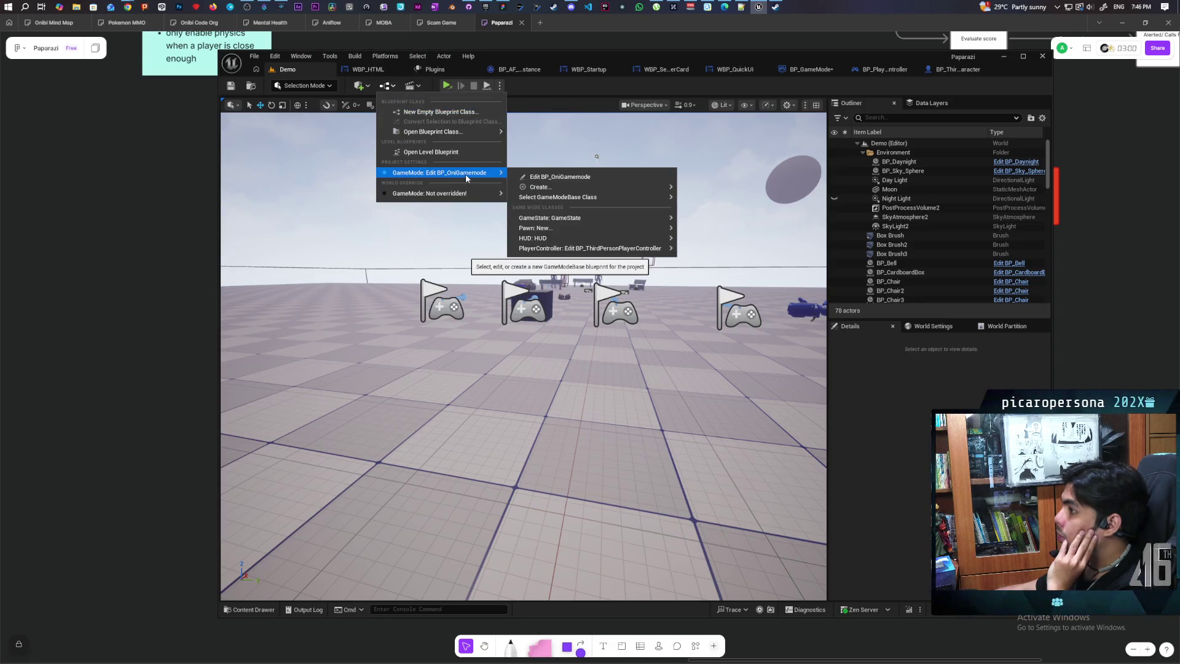
Open BP_OniGamemode, then open its player controller BP_ThirdPersonPlayerController
left_click(547, 176)
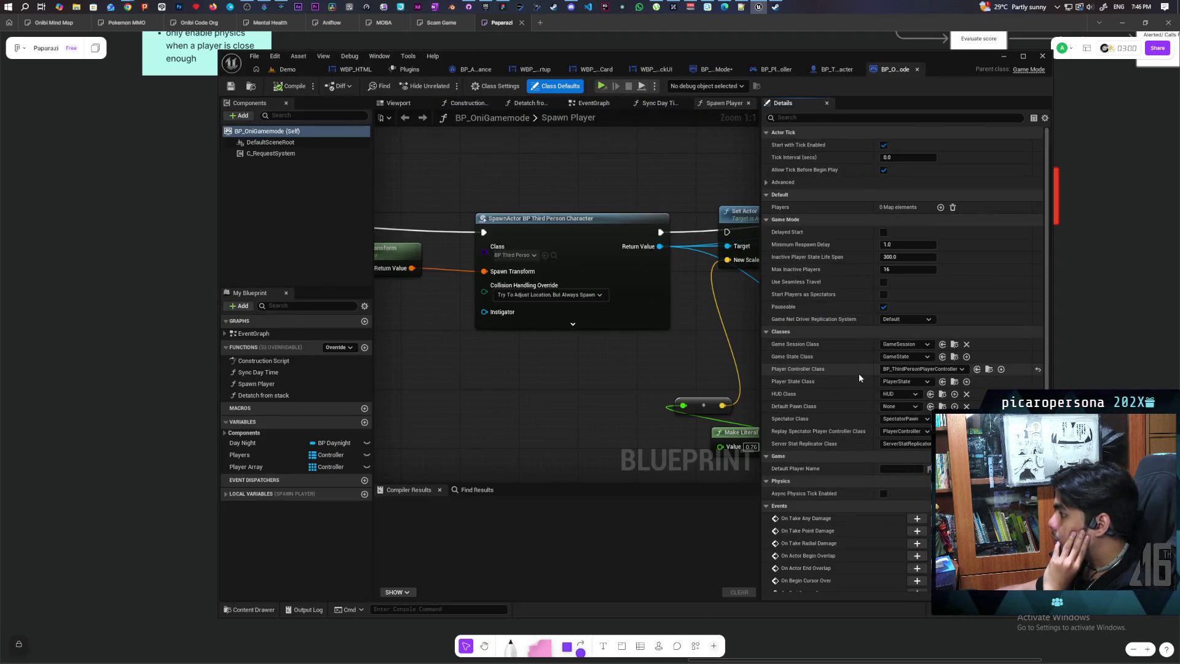
left_click(989, 369)
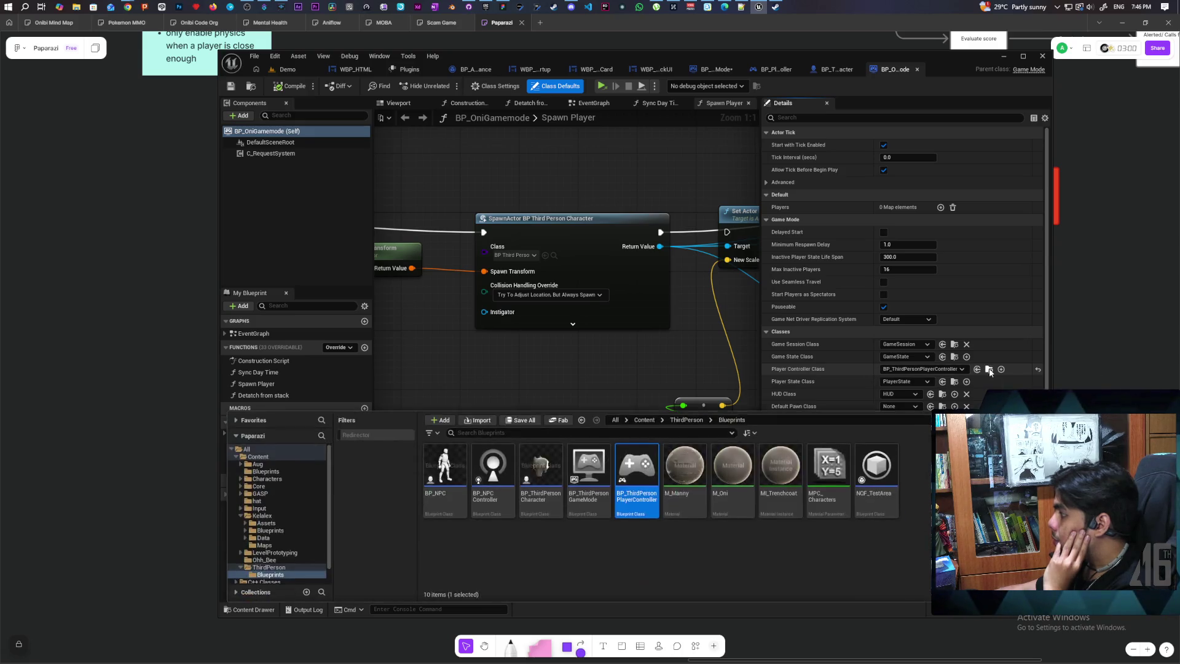
double_click(646, 465)
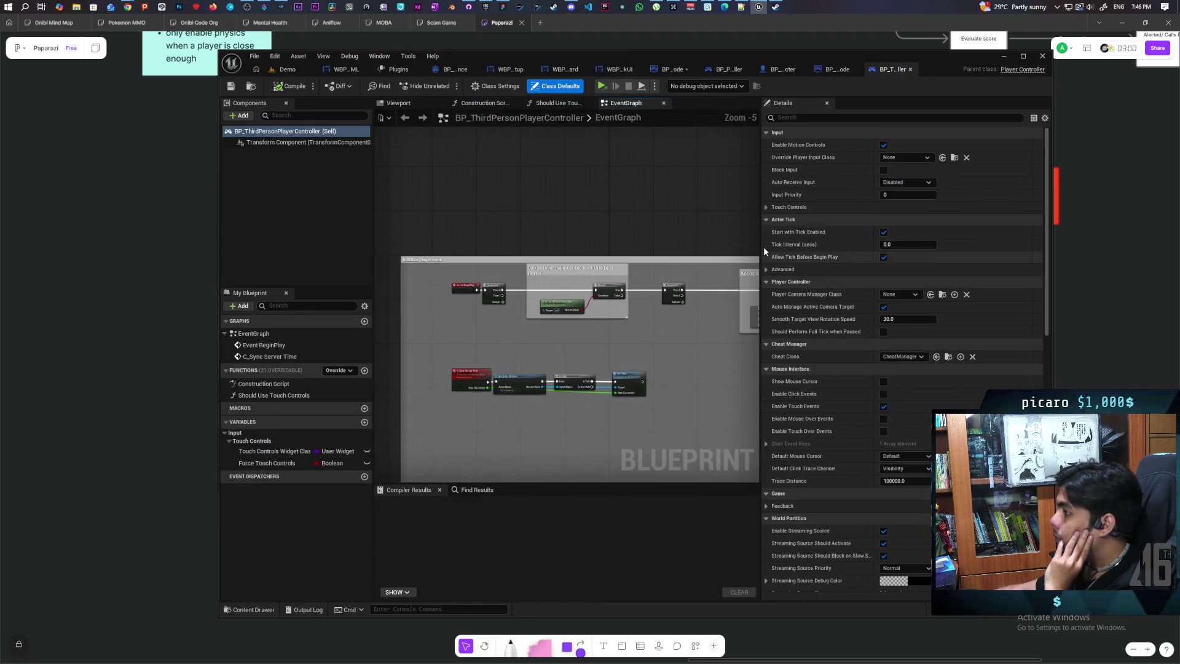
Widen and inspect BP_ThirdPersonPlayerController's graph, then check the BP_ThirdPersonCharacter and BP_OniGamemode blueprints
left_click_drag(764, 246, 962, 246)
scroll(460, 356, "up", 3)
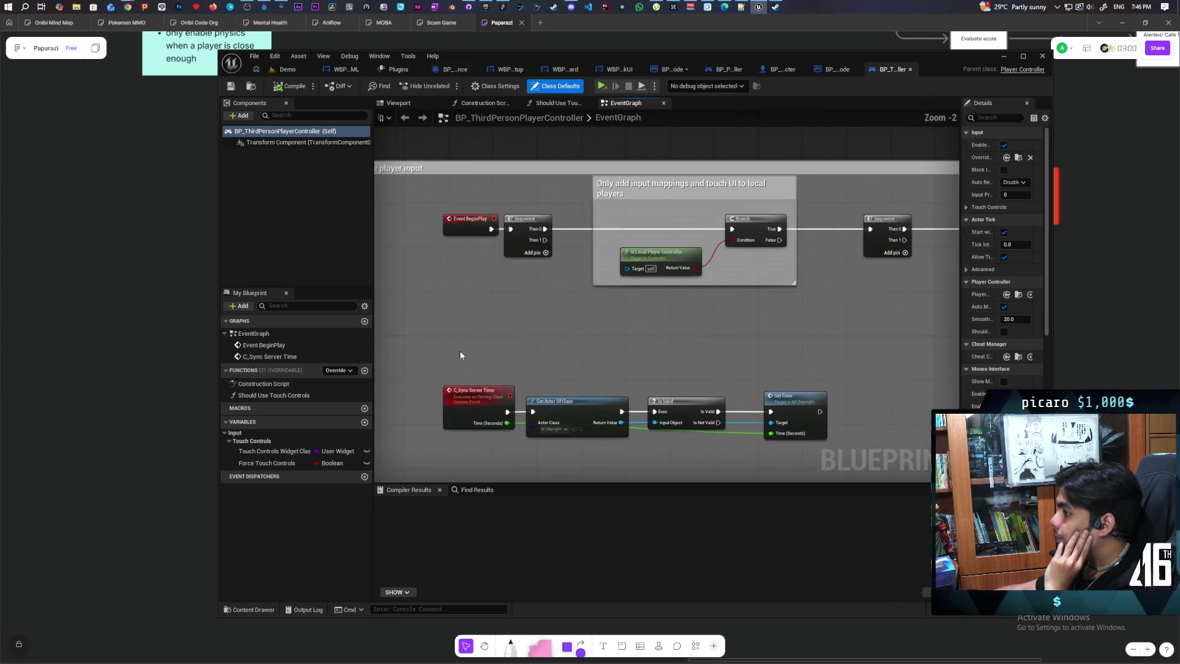
scroll(460, 351, "down", 6)
scroll(533, 338, "up", 4)
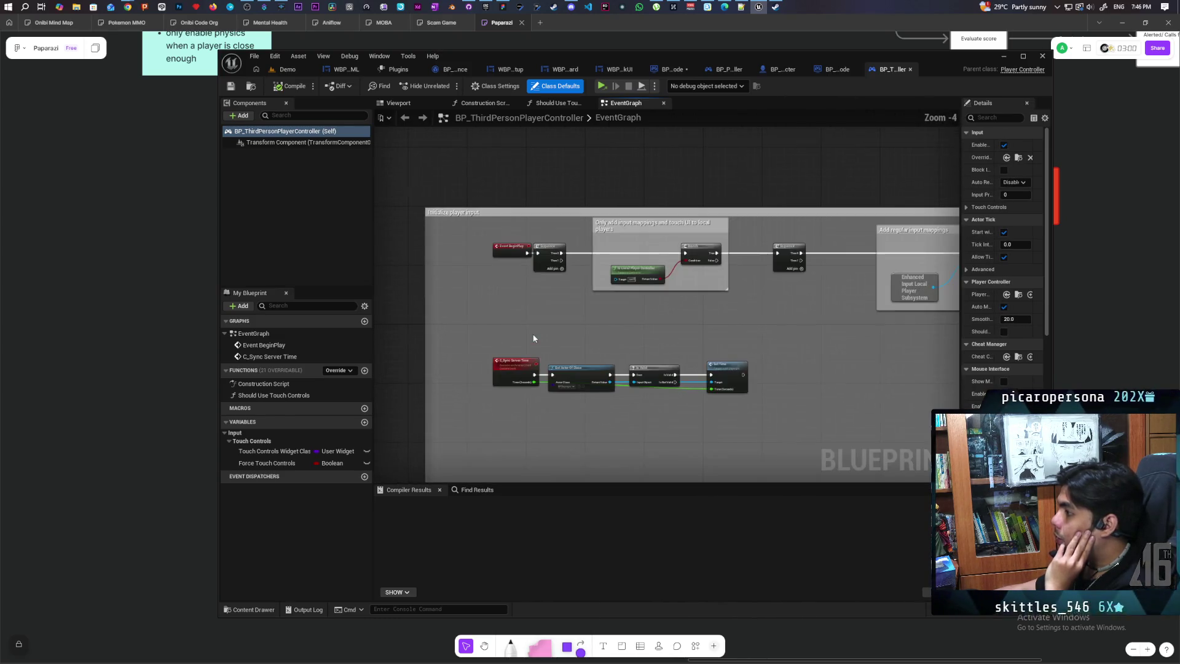
scroll(461, 334, "up", 2)
scroll(651, 309, "down", 2)
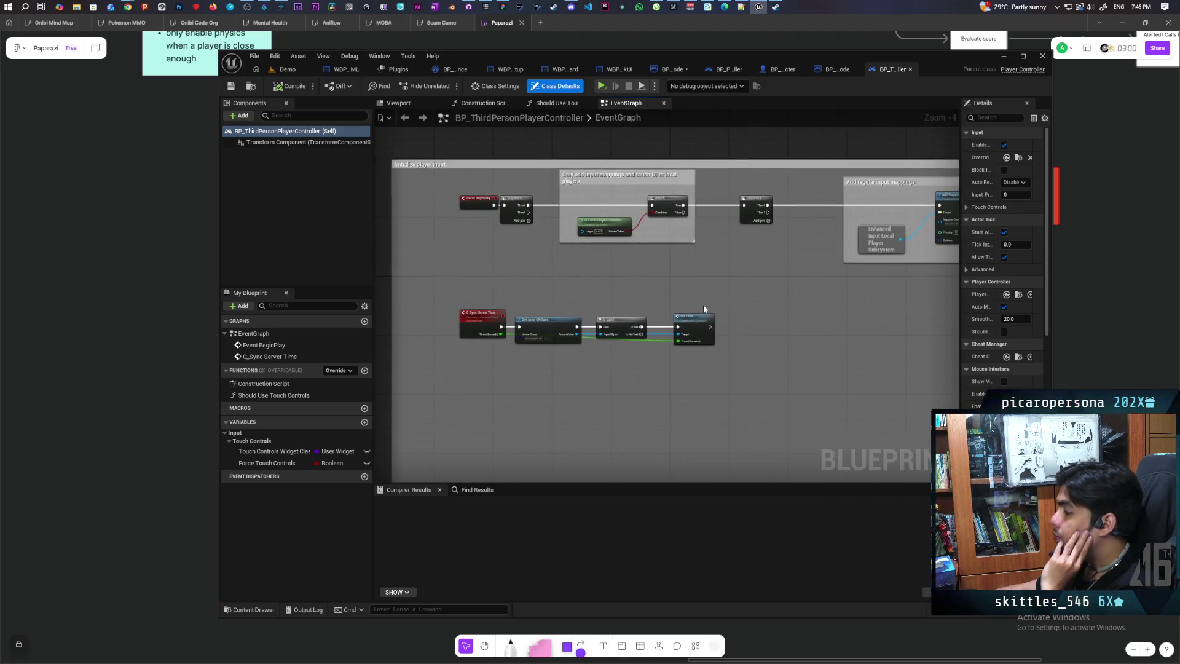
left_click(789, 70)
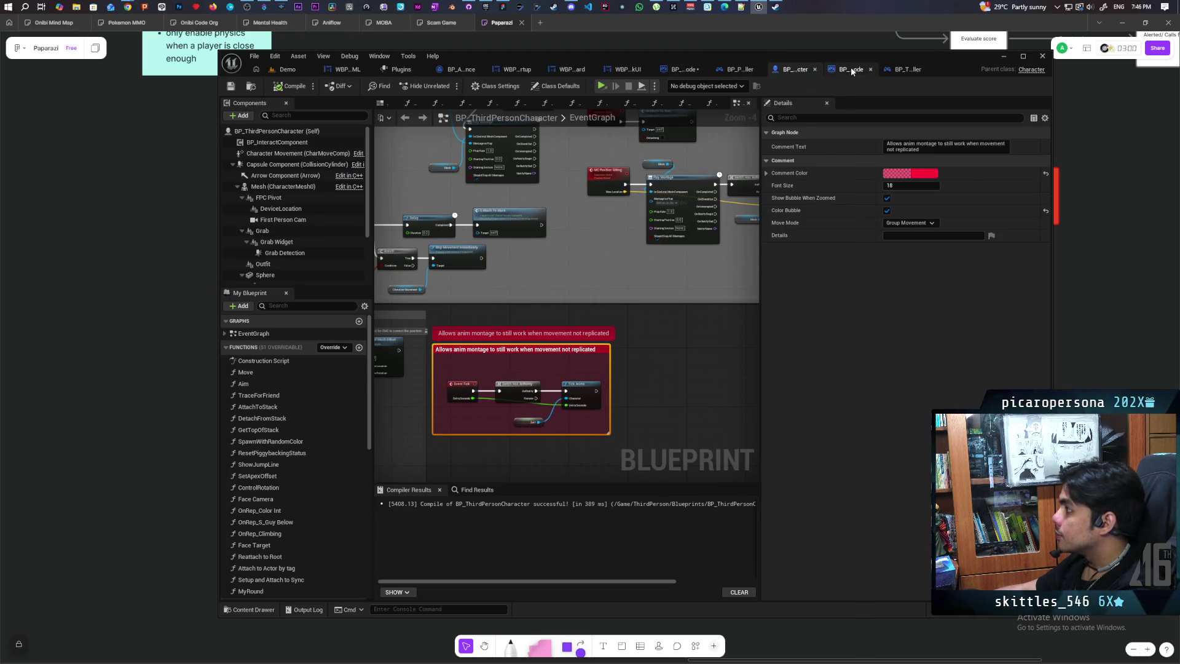
left_click(851, 69)
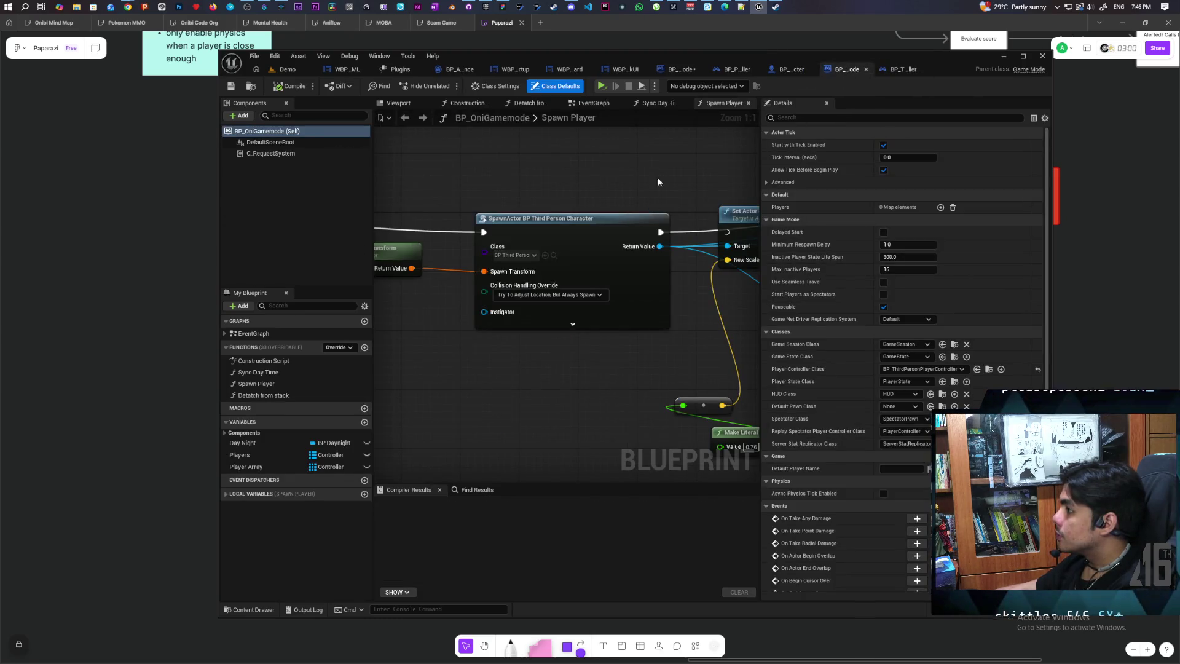
scroll(641, 181, "down", 4)
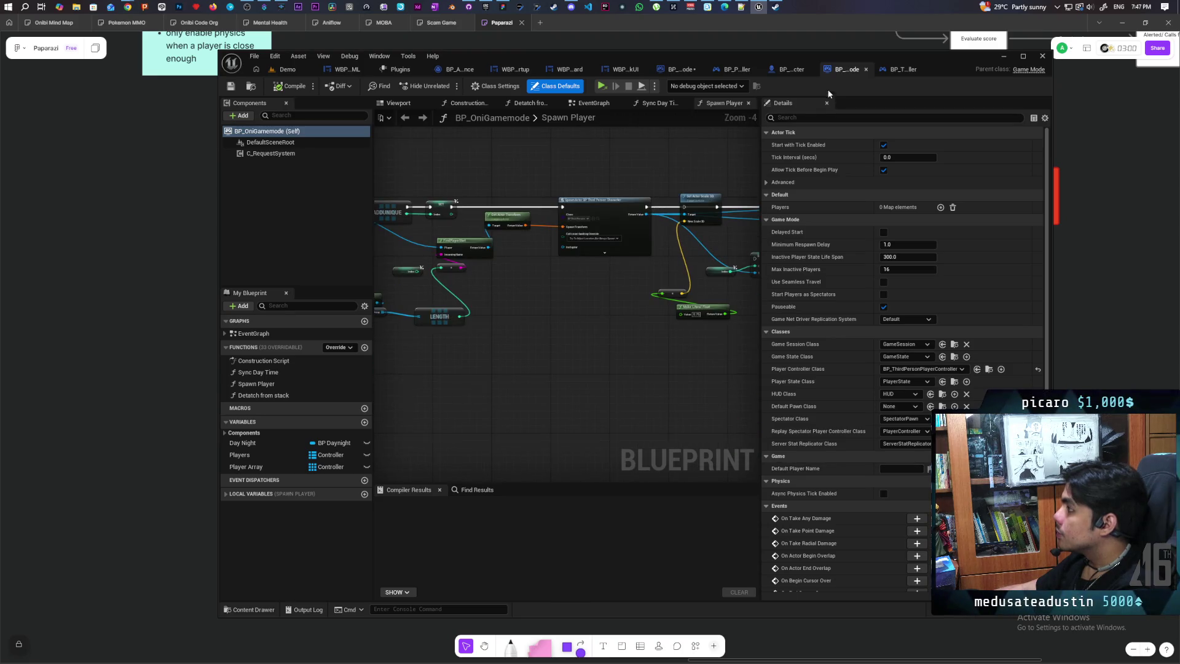
Select and cut the Escape pause-menu node chain from BP_PlayerController
left_click(732, 69)
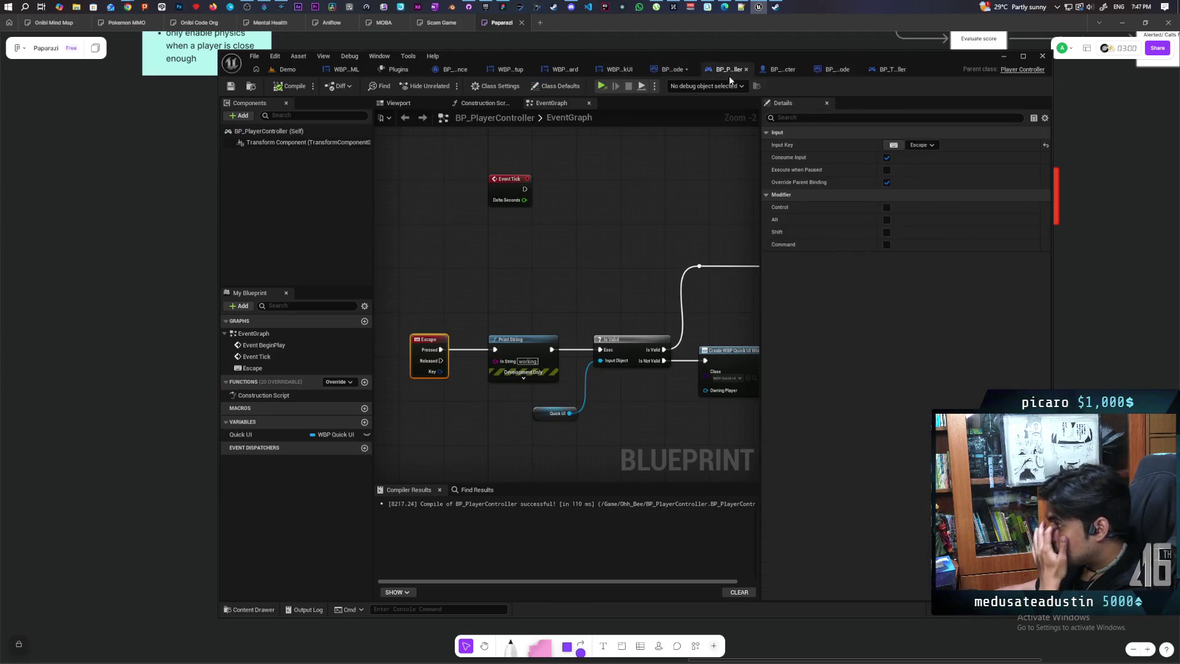
scroll(469, 274, "down", 3)
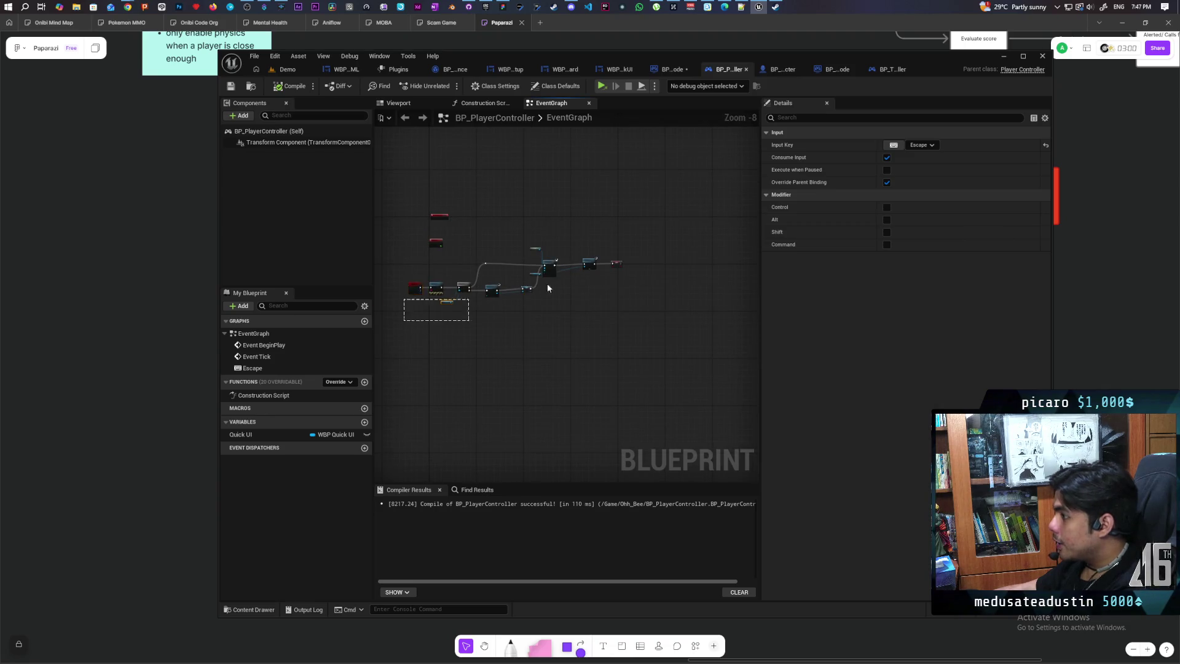
left_click_drag(547, 282, 662, 249)
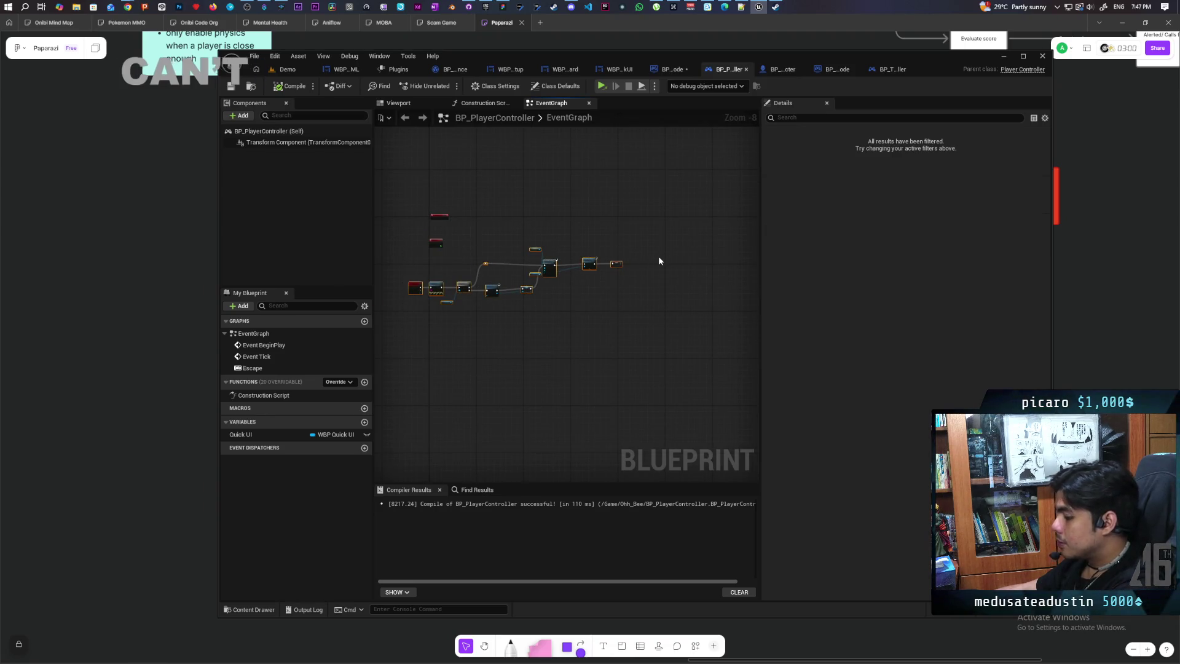
key("Delete")
Paste the Escape node chain into BP_ThirdPersonPlayerController's graph and position it
left_click(870, 68)
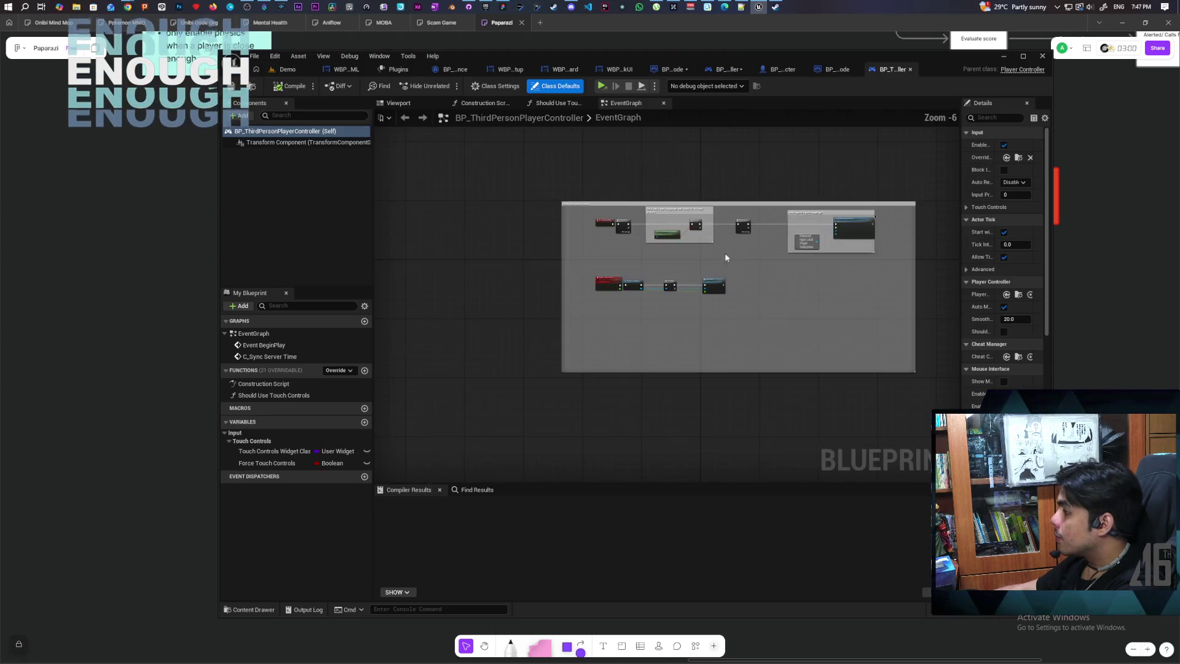
key("ctrl+v")
scroll(595, 294, "up", 3)
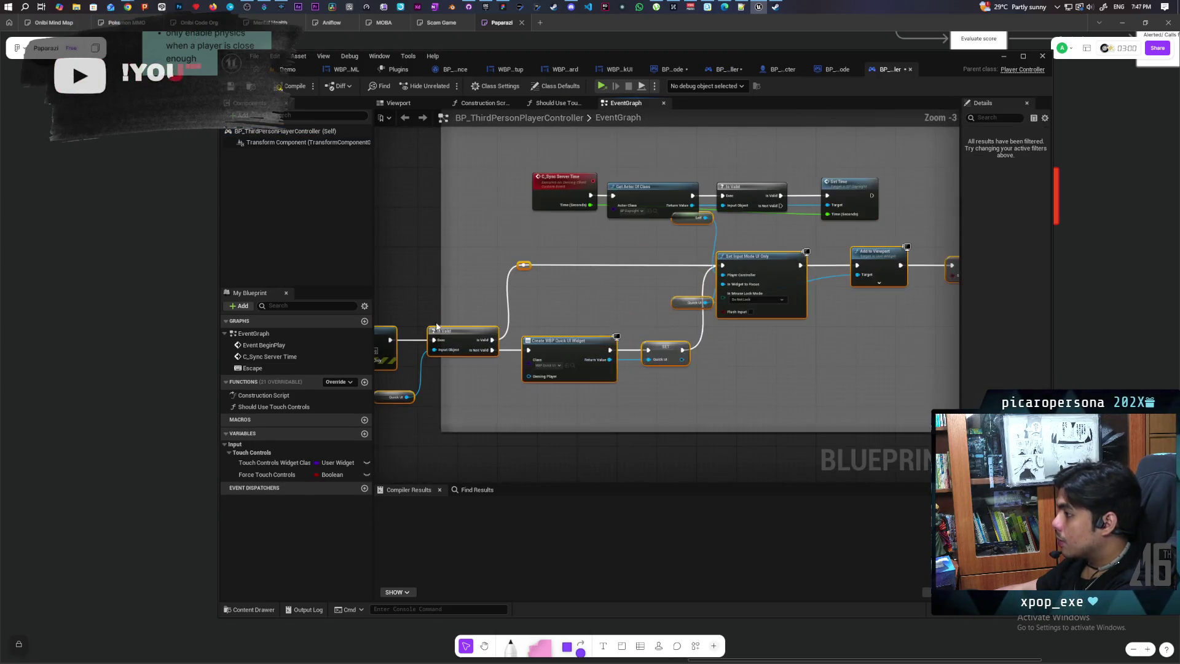
scroll(437, 326, "down", 3)
left_click_drag(381, 326, 490, 327)
Create the Quick UI variable from the SET node's pin, compile, and wire Escape directly to IsValid
scroll(579, 299, "up", 4)
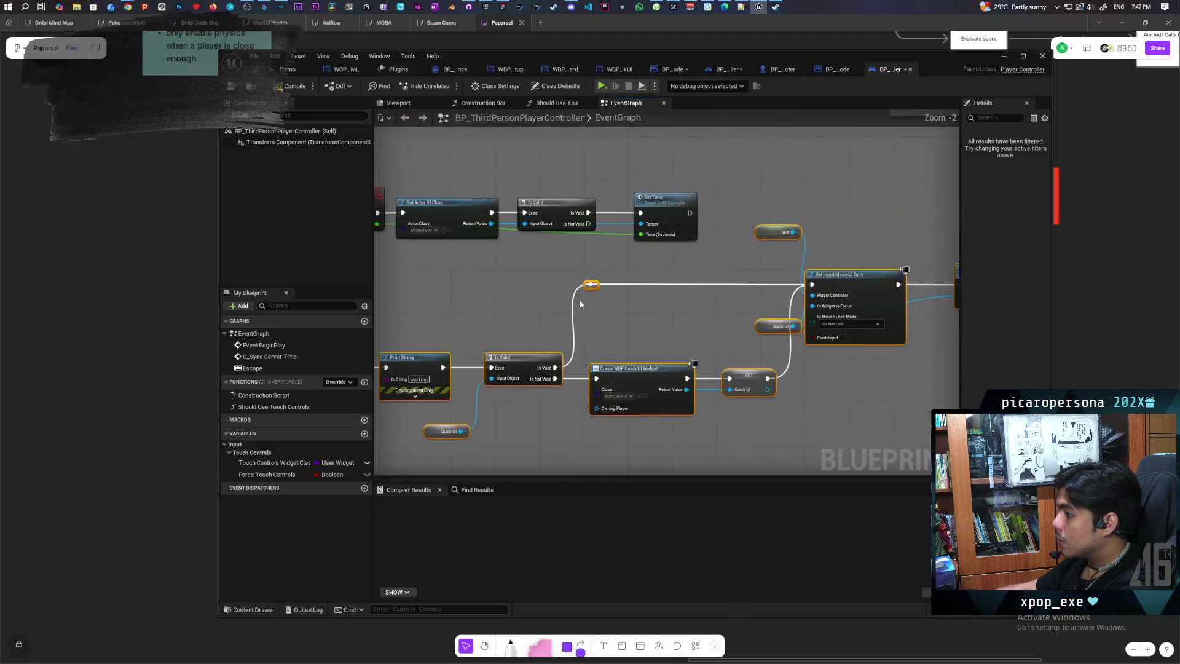
right_click(779, 371)
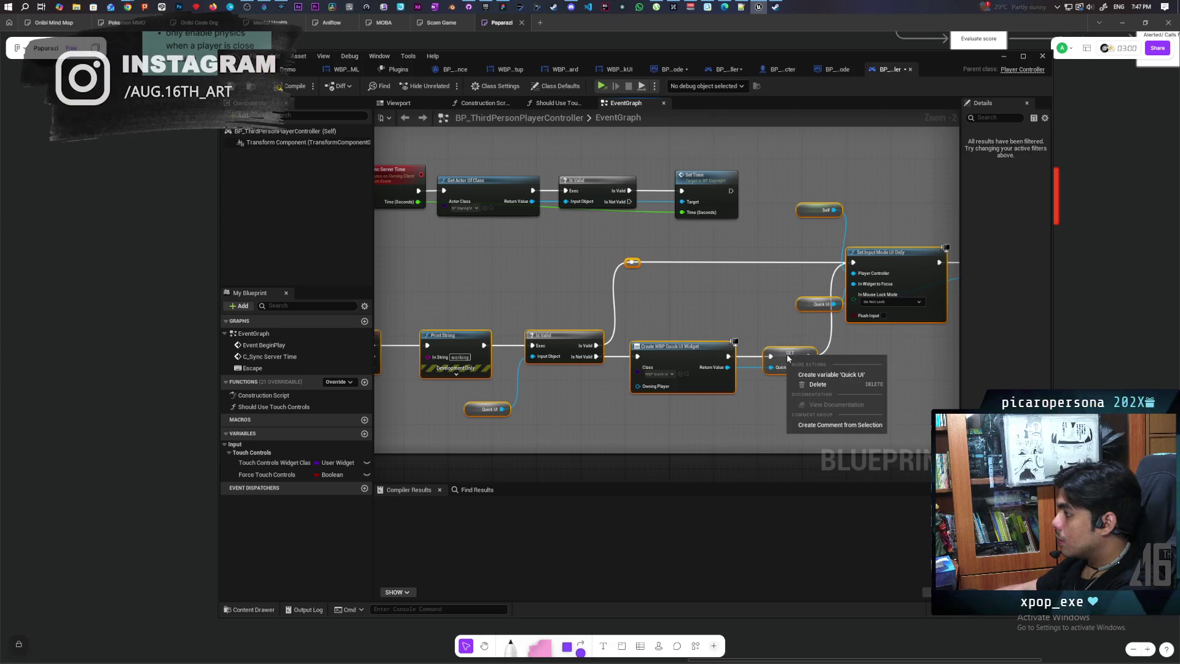
left_click(824, 374)
scroll(761, 293, "down", 2)
left_click_drag(760, 293, 640, 300)
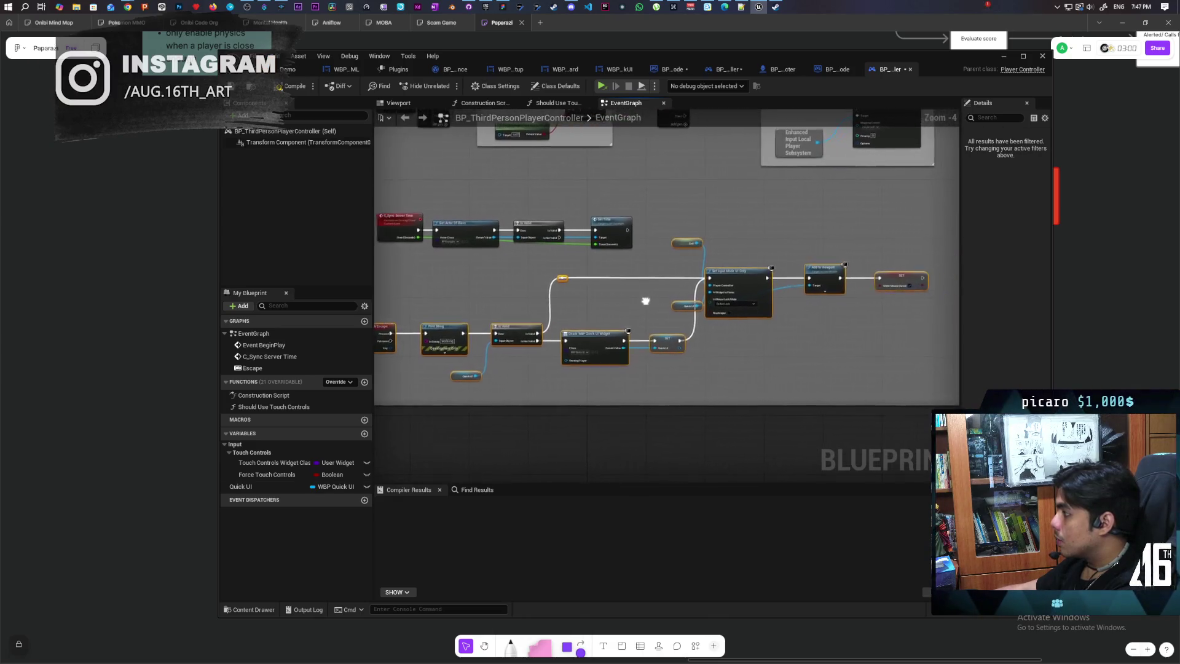
left_click(292, 86)
left_click_drag(510, 307, 554, 304)
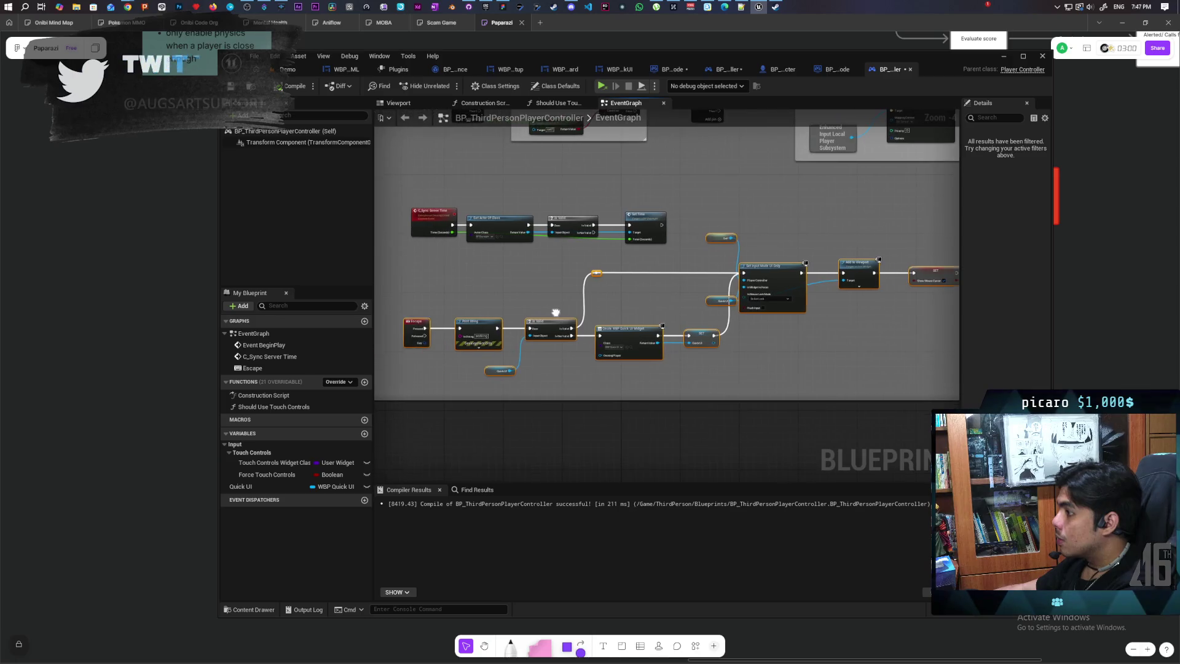
left_click_drag(426, 327, 533, 330)
Remove the Print String debug node, then compile and save BP_ThirdPersonPlayerController
left_click(463, 330)
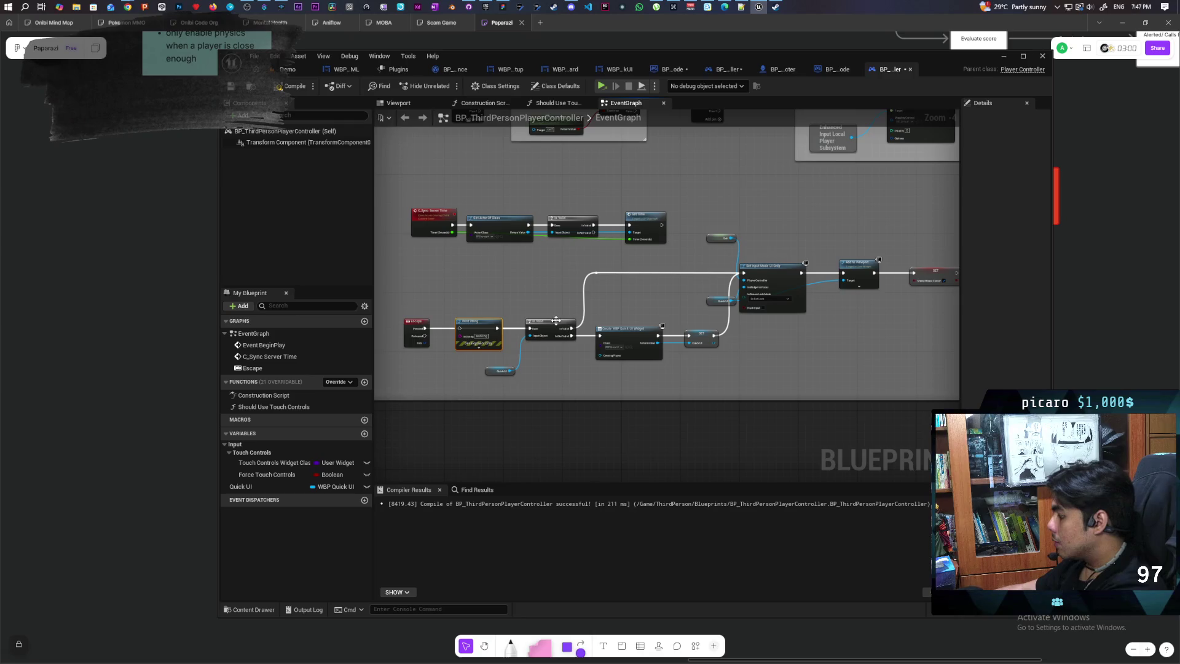
key("Delete")
left_click(294, 86)
key("ctrl+s")
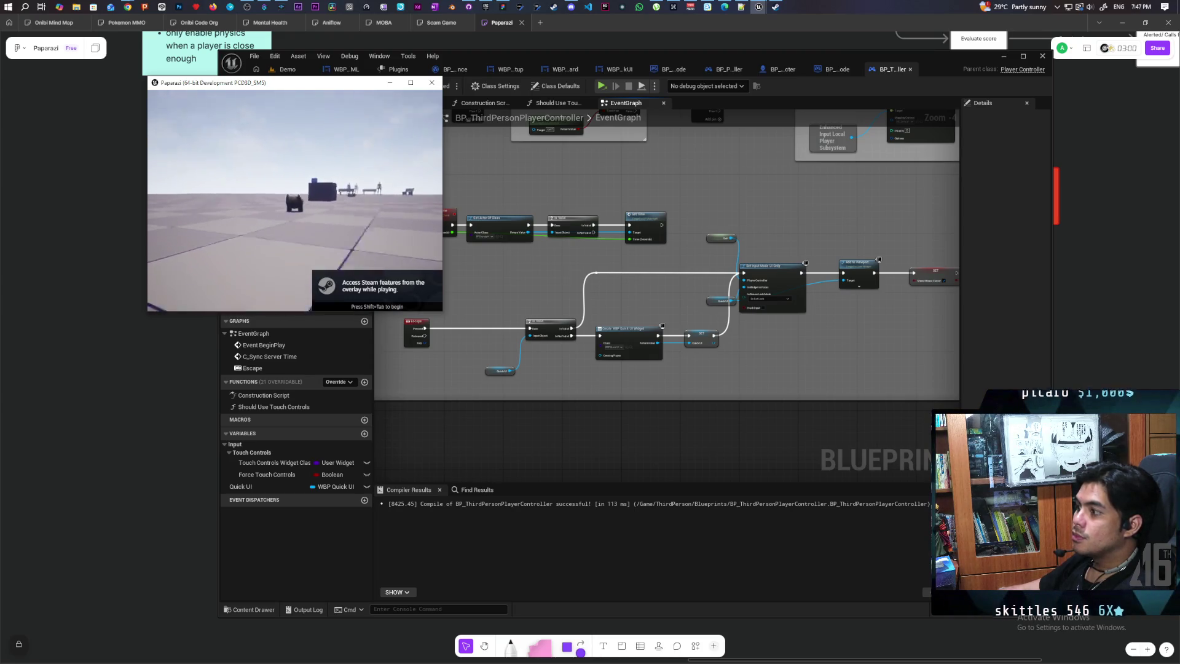
Test that Escape shows the Resume/Main Menu/Quit Game pause menu, then open BP_GameMode's class defaults
key("Escape")
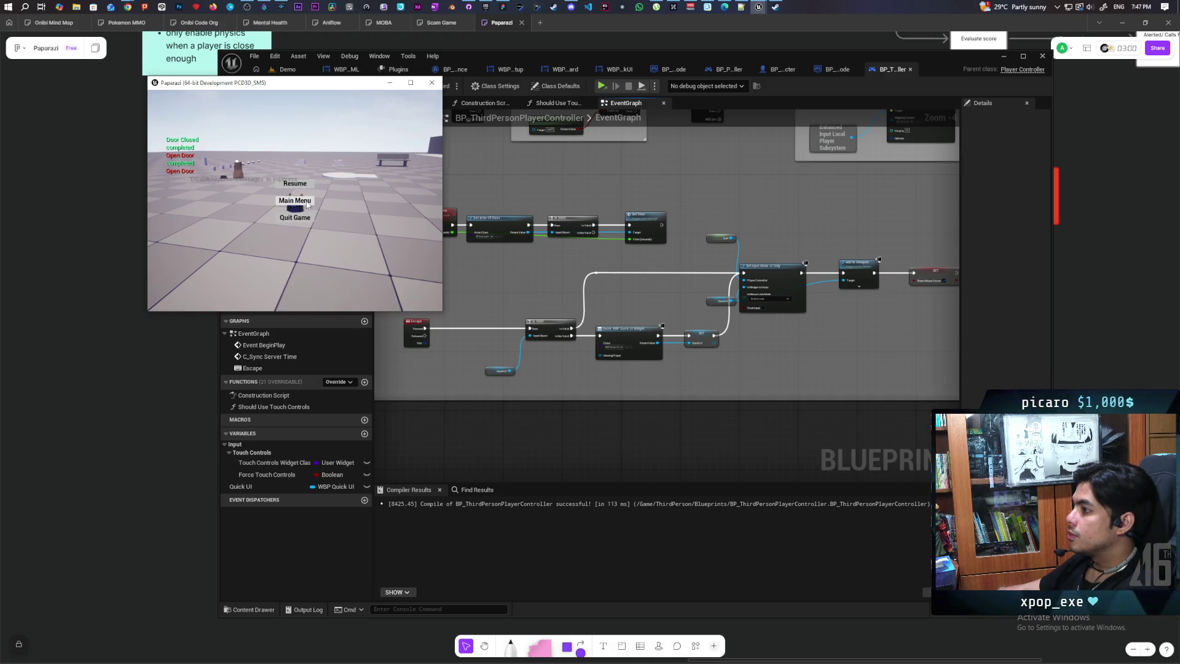
key("Escape")
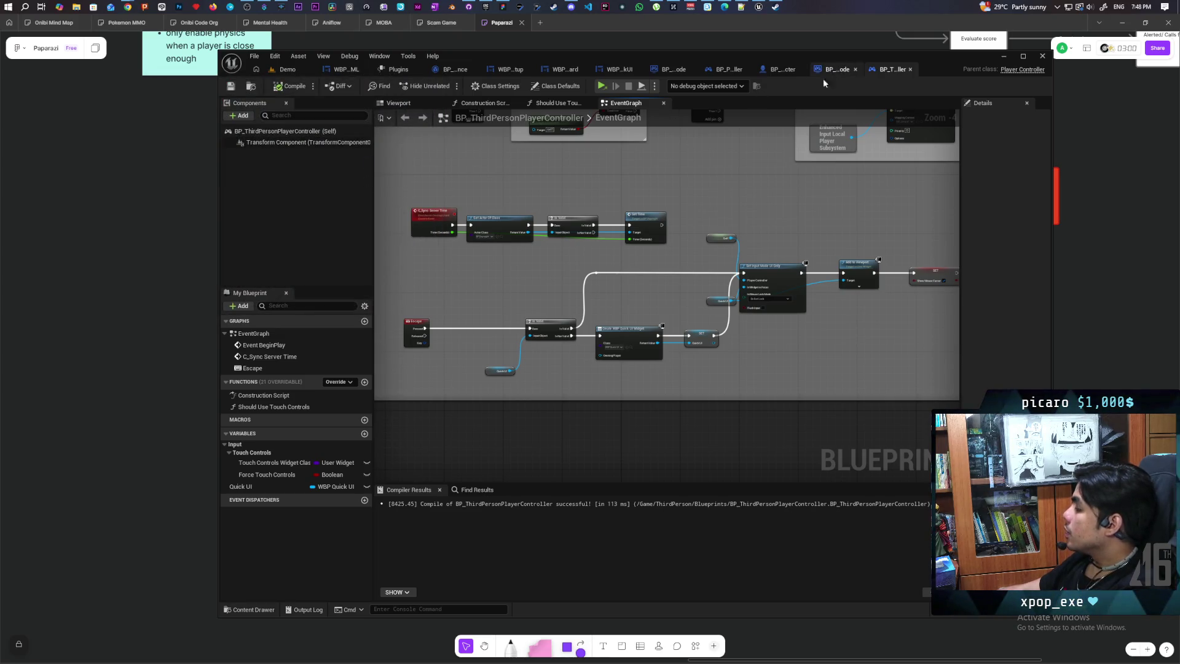
left_click(669, 68)
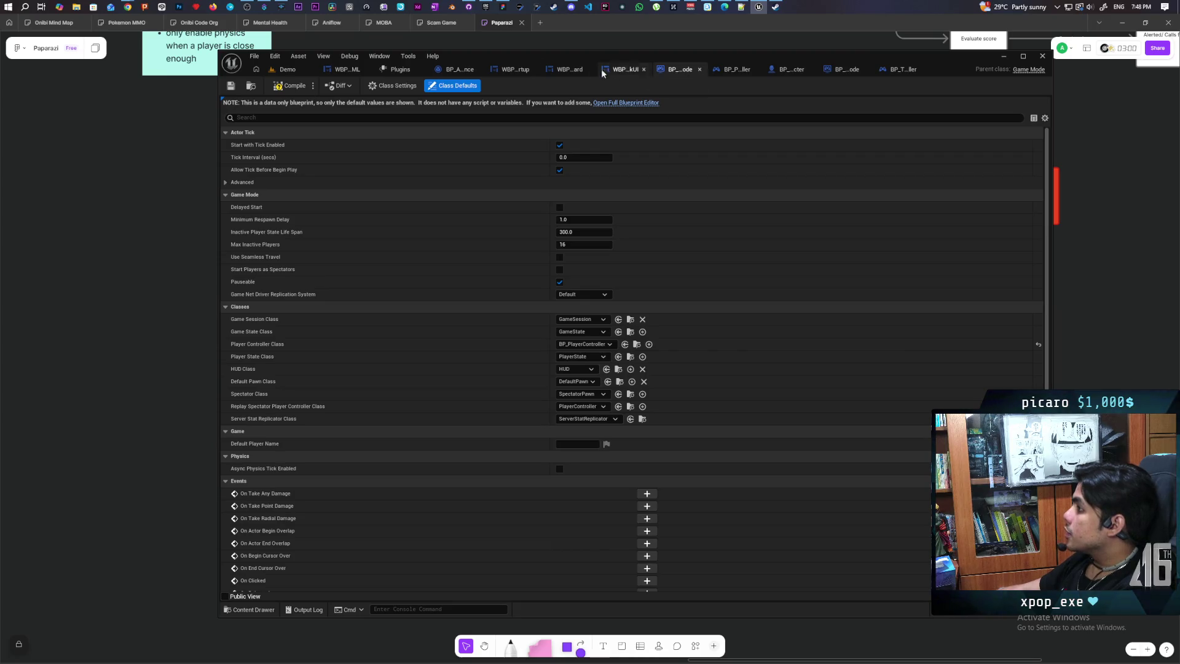
Maximize the editor and open WBP_QuickUI's event graph at the ResumeBtn On Clicked event
double_click(651, 57)
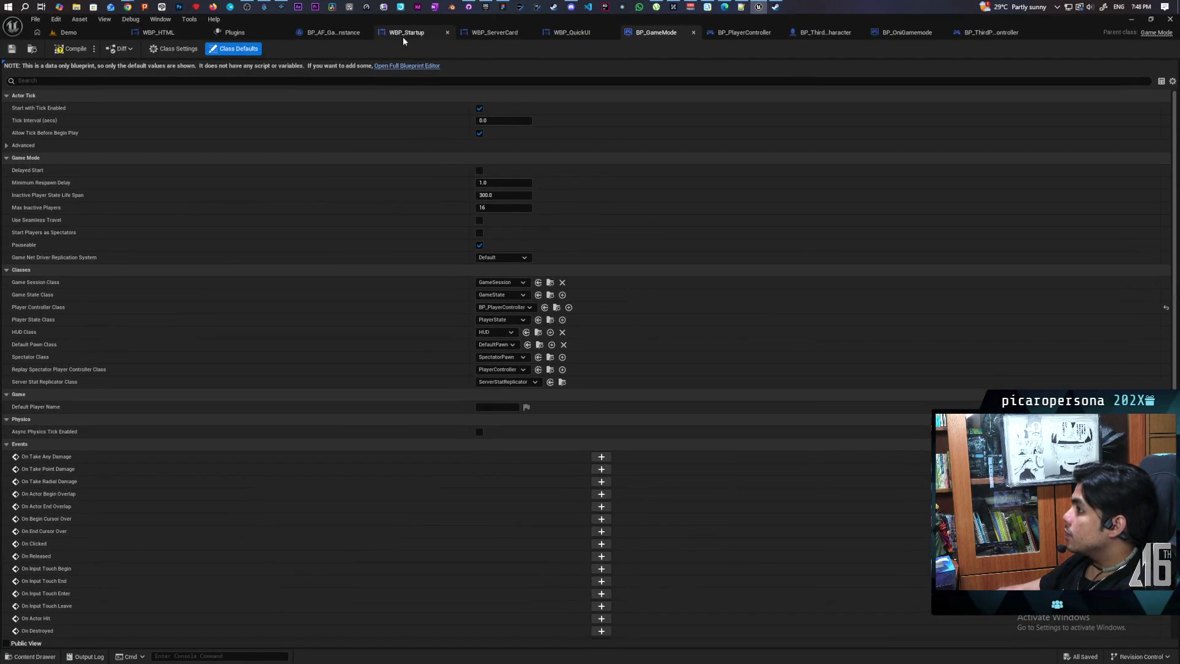
left_click(575, 34)
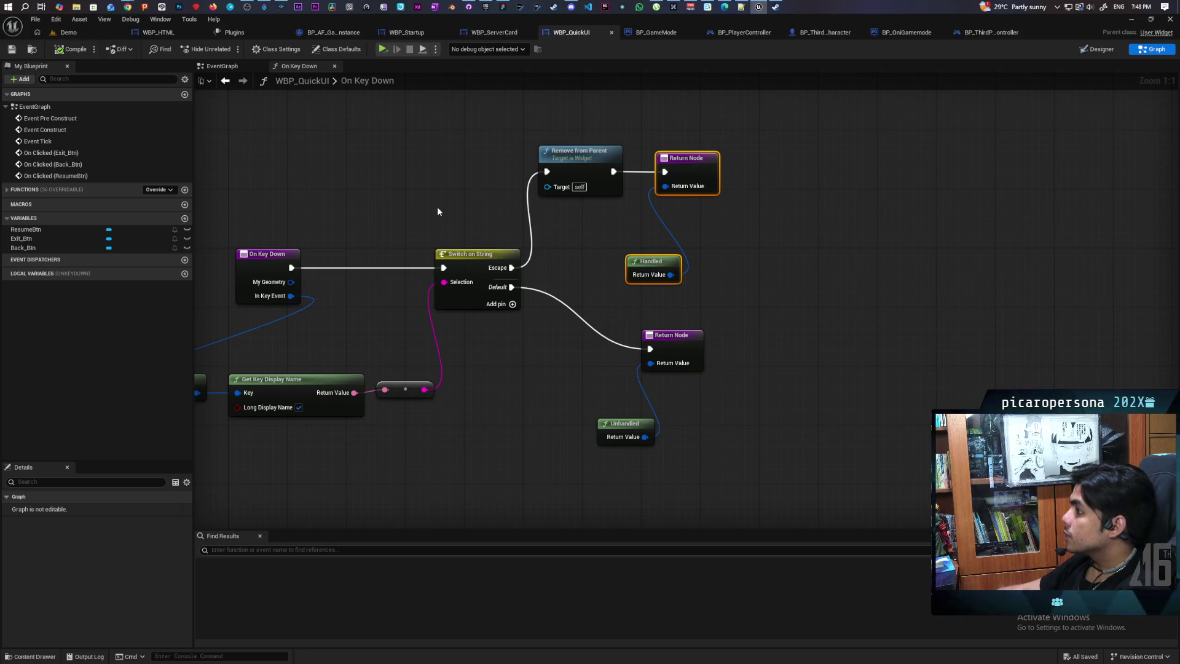
scroll(553, 246, "down", 5)
left_click(236, 68)
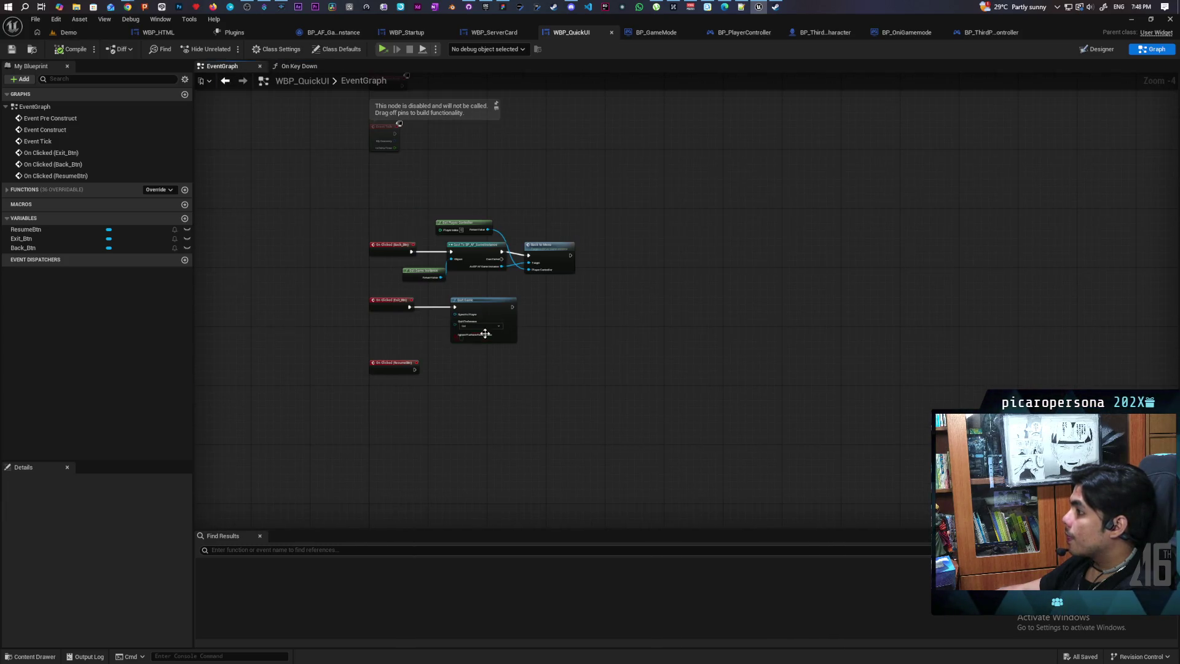
scroll(431, 381, "up", 4)
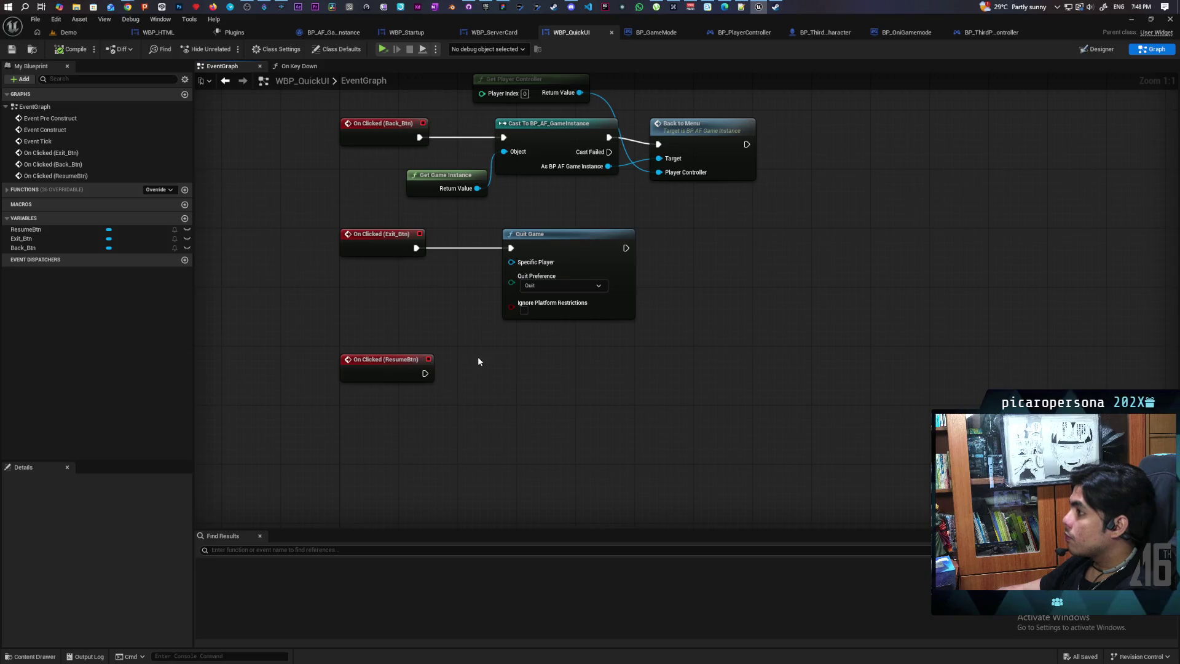
mouse_move(479, 361)
left_mouse_down()
mouse_move(477, 458)
mouse_move(464, 369)
mouse_move(463, 394)
left_mouse_up()
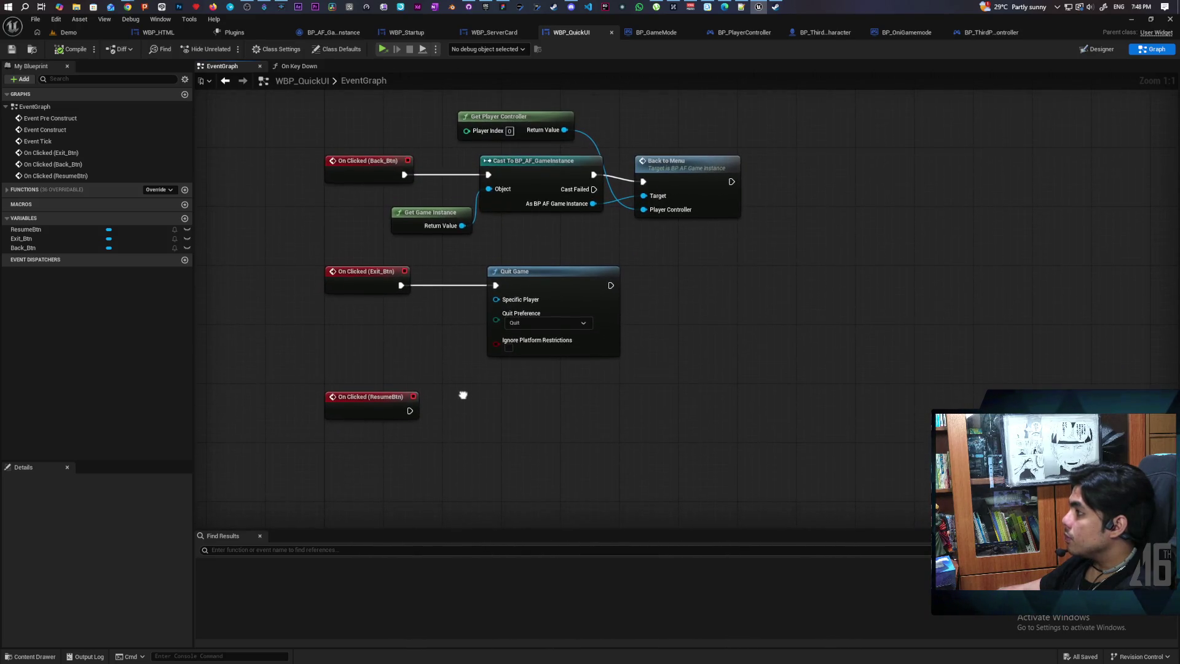
scroll(477, 390, "down", 1)
scroll(477, 390, "up", 1)
Add a Remove from Parent node after On Clicked (ResumeBtn), compile the widget, and return to Demo
right_click(460, 423)
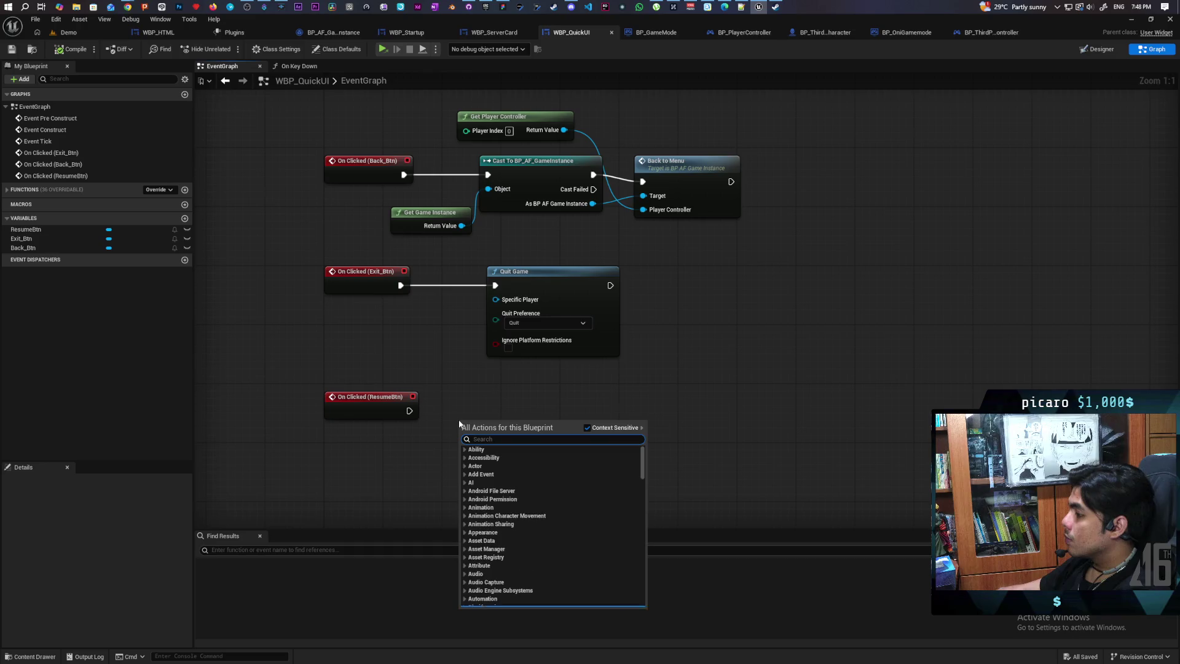
type("remove")
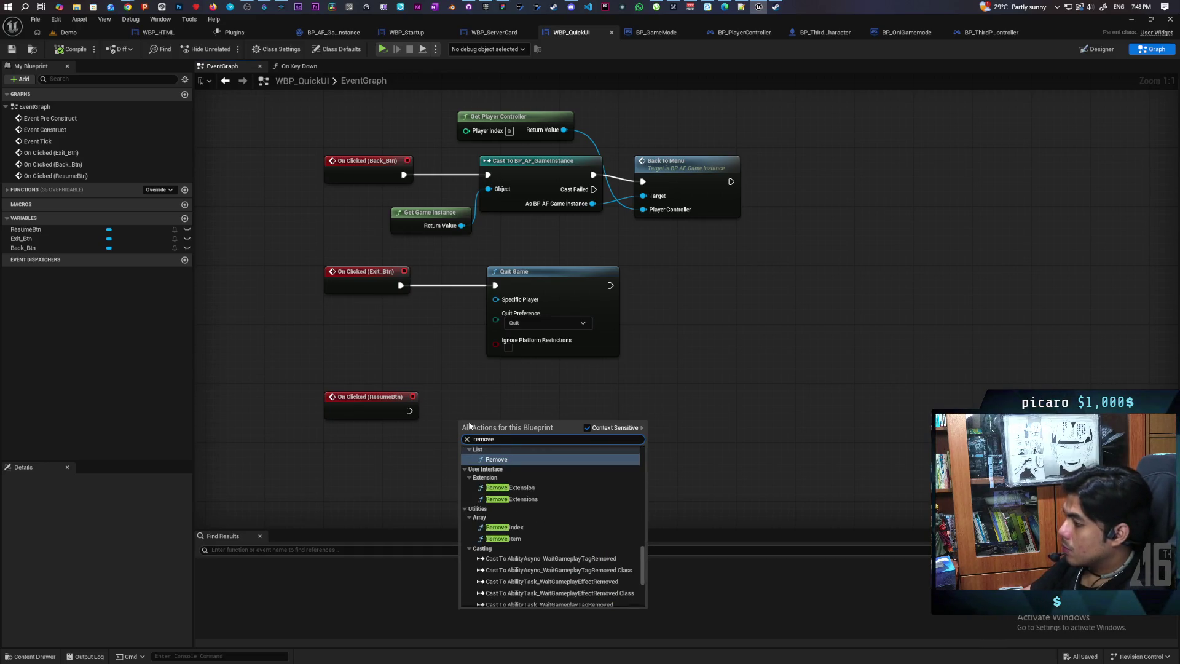
type(" from parent")
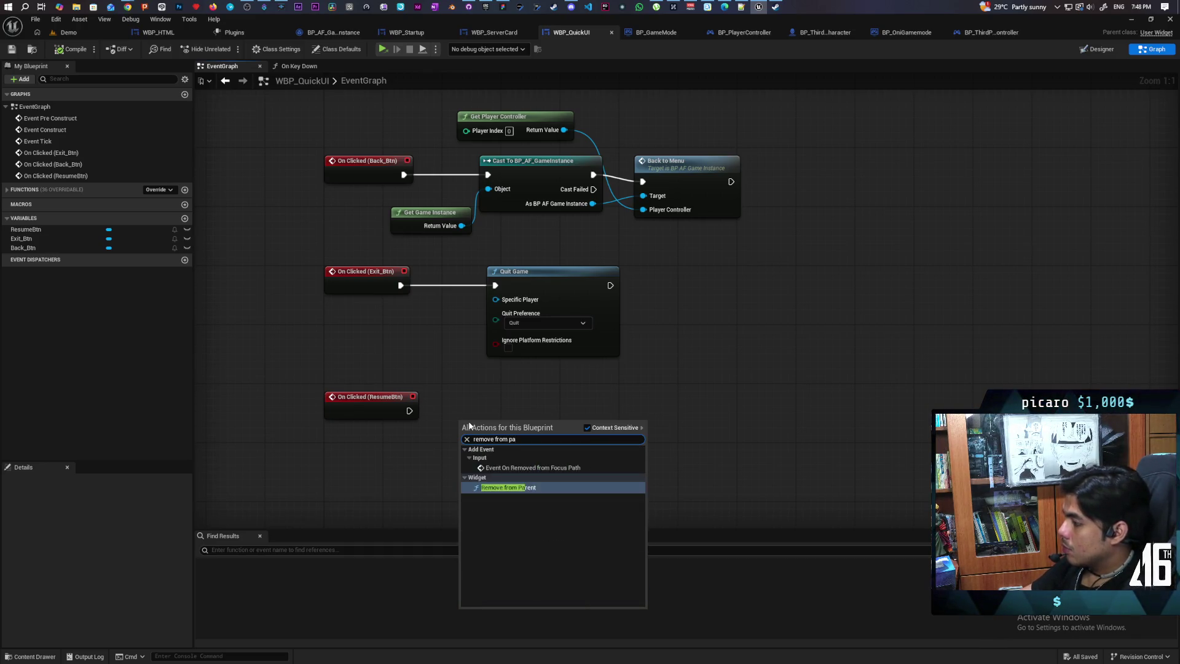
key("Return")
left_click_drag(405, 415, 474, 438)
left_click_drag(486, 438, 485, 416)
mouse_move(409, 411)
left_mouse_down()
mouse_move(473, 418)
mouse_move(493, 405)
left_mouse_up()
left_click(81, 53)
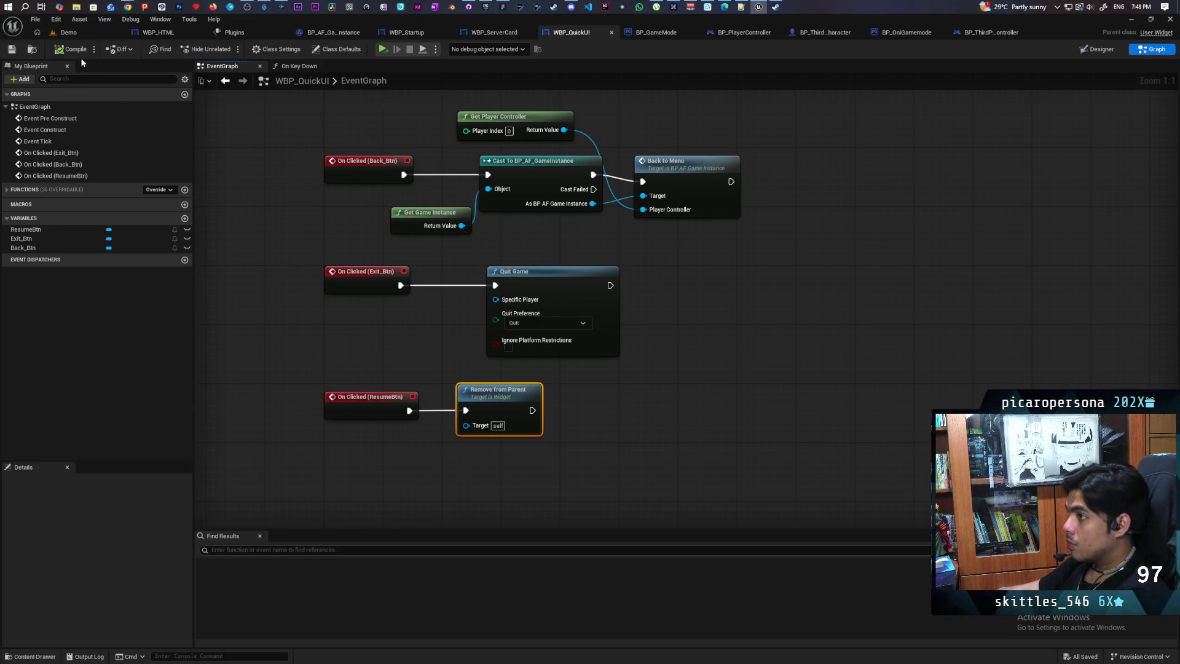
left_click(75, 30)
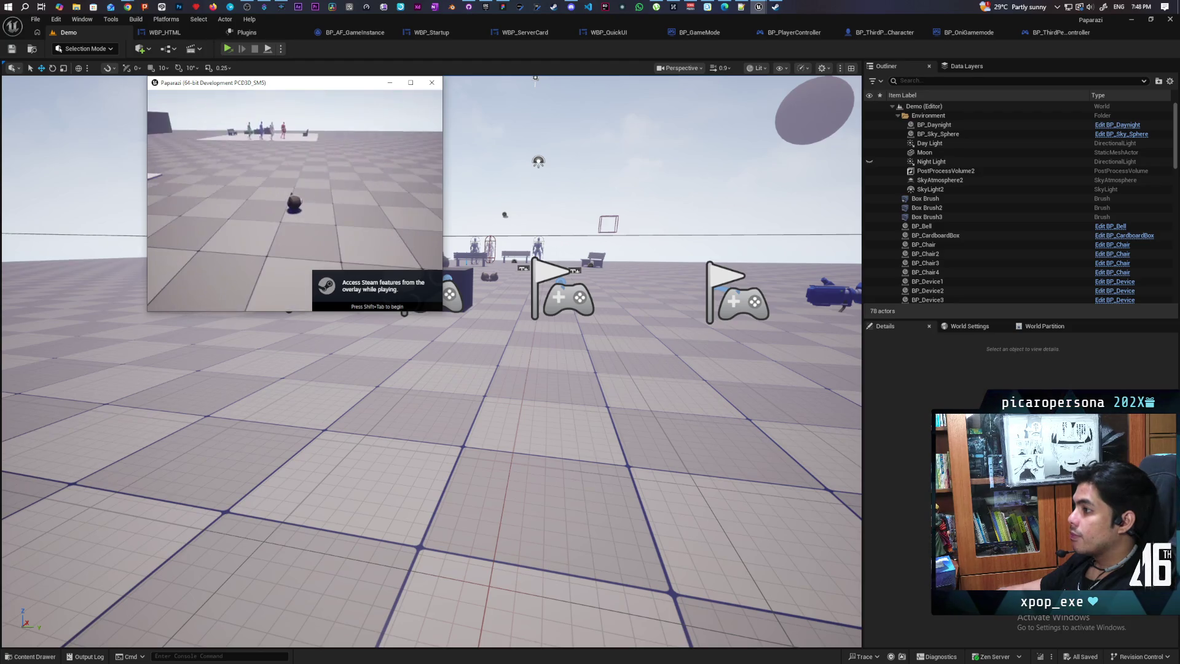
In the running game, open the pause menu, confirm Resume closes it, then close the game window
key("Escape")
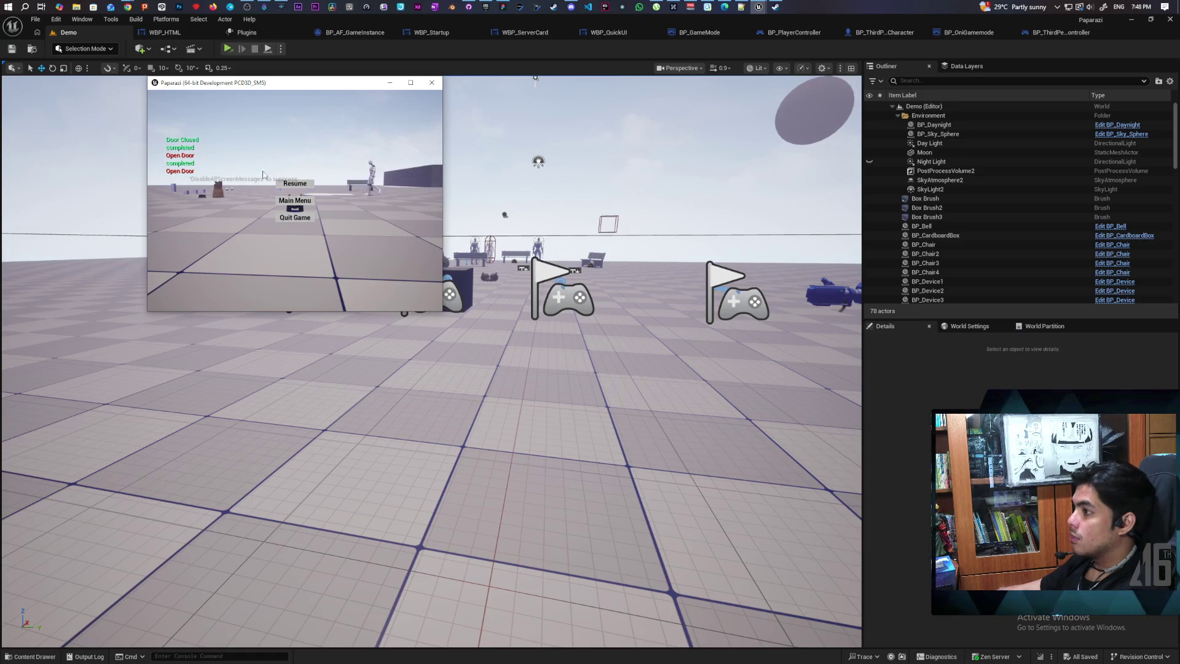
left_click(293, 183)
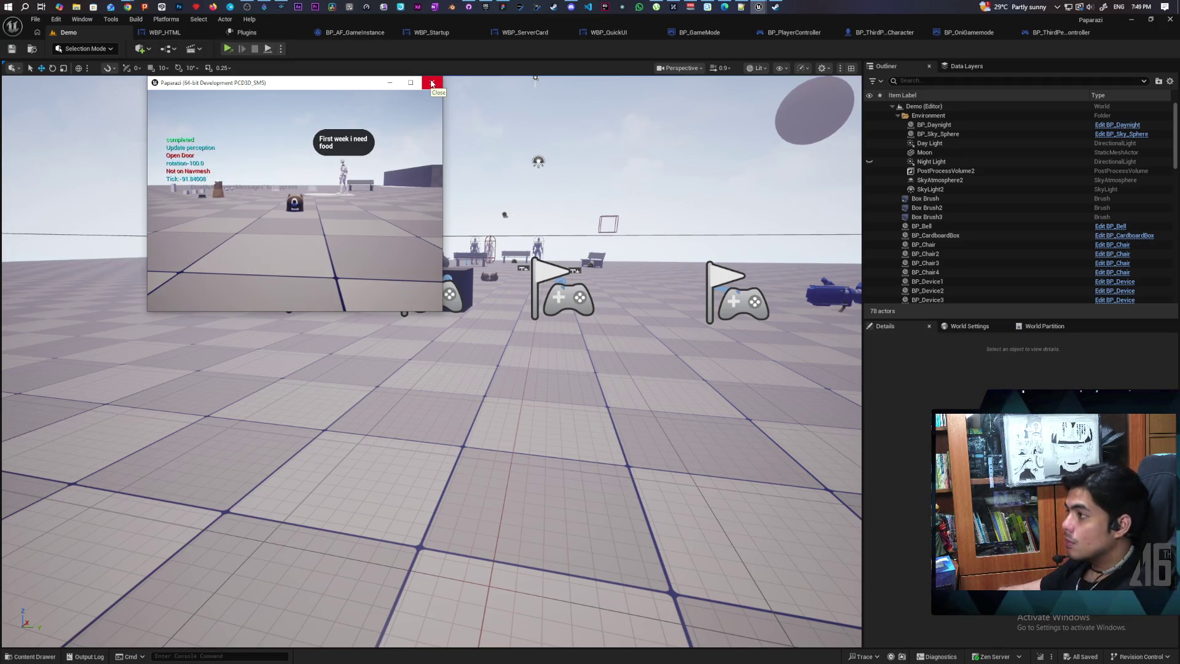
left_click(433, 83)
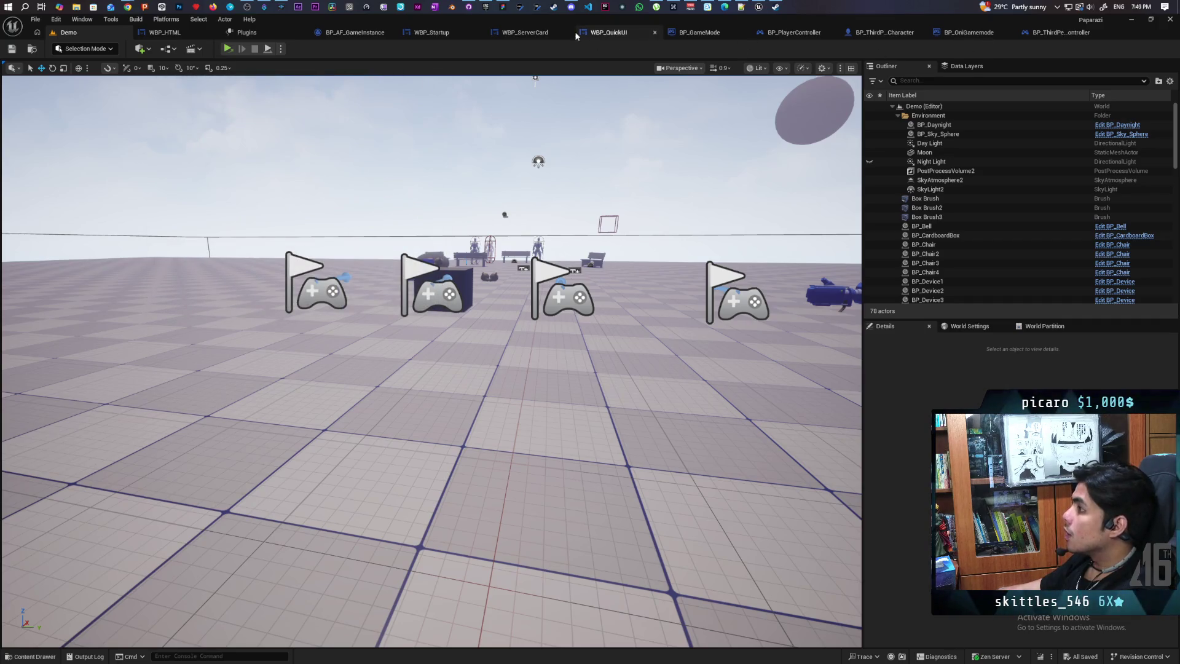
In the WBP_QuickUI graph, shift Remove from Parent right and add a Get Player Controller node
left_click(615, 36)
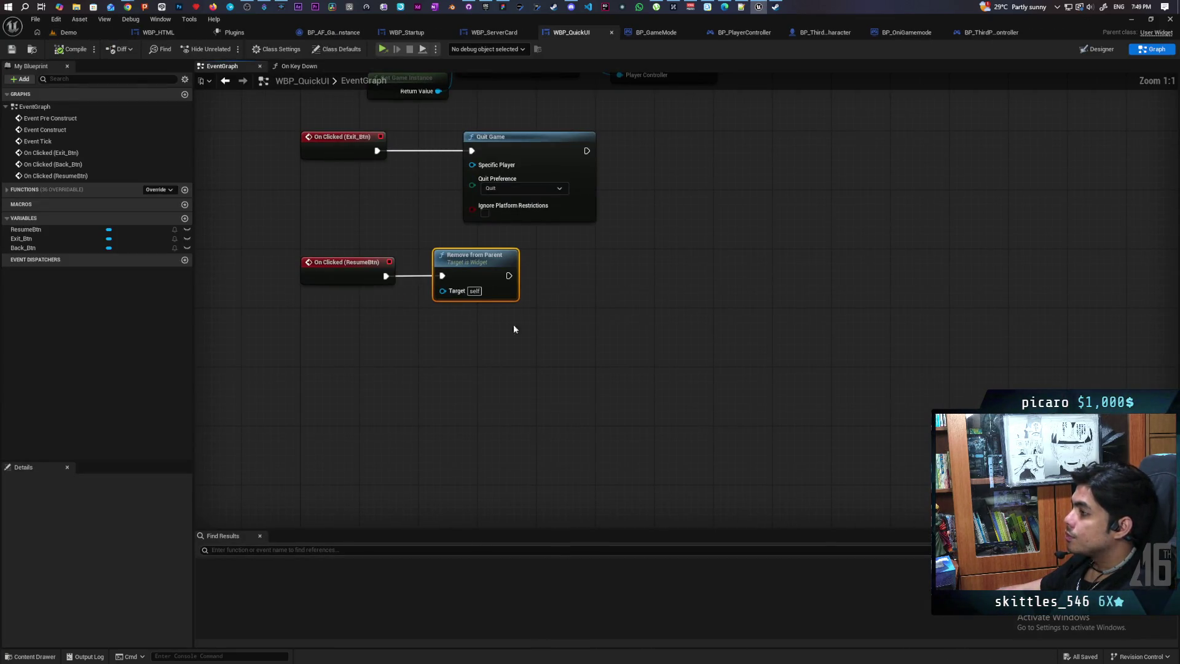
left_click_drag(467, 271, 578, 271)
right_click(407, 335)
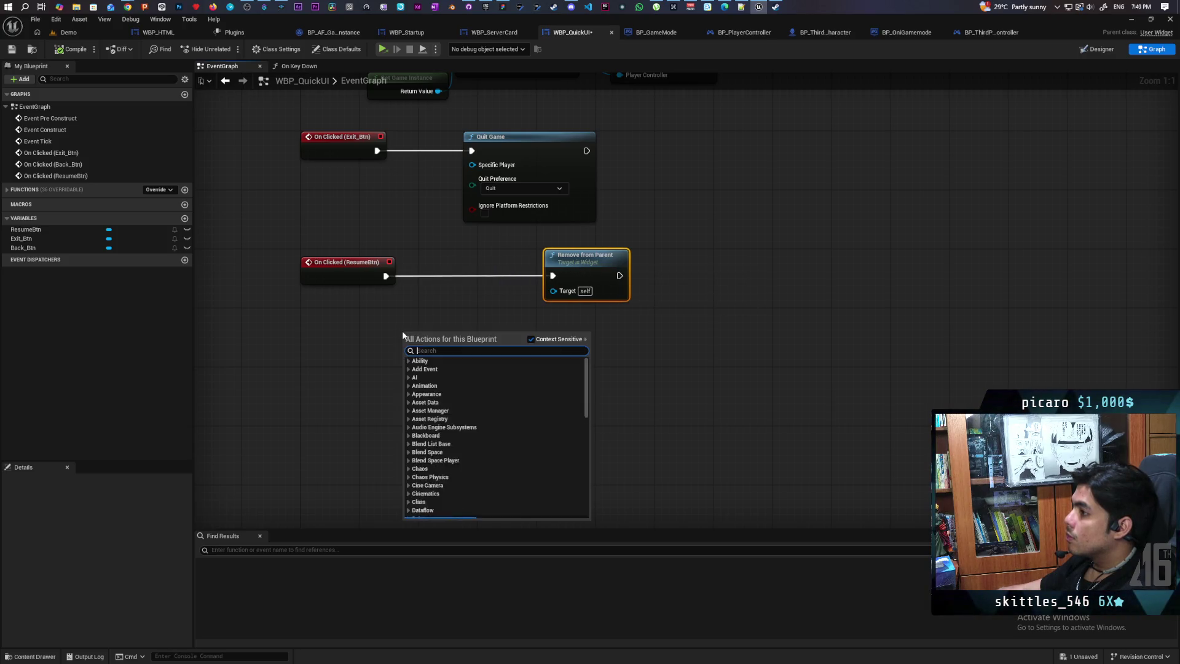
type("get")
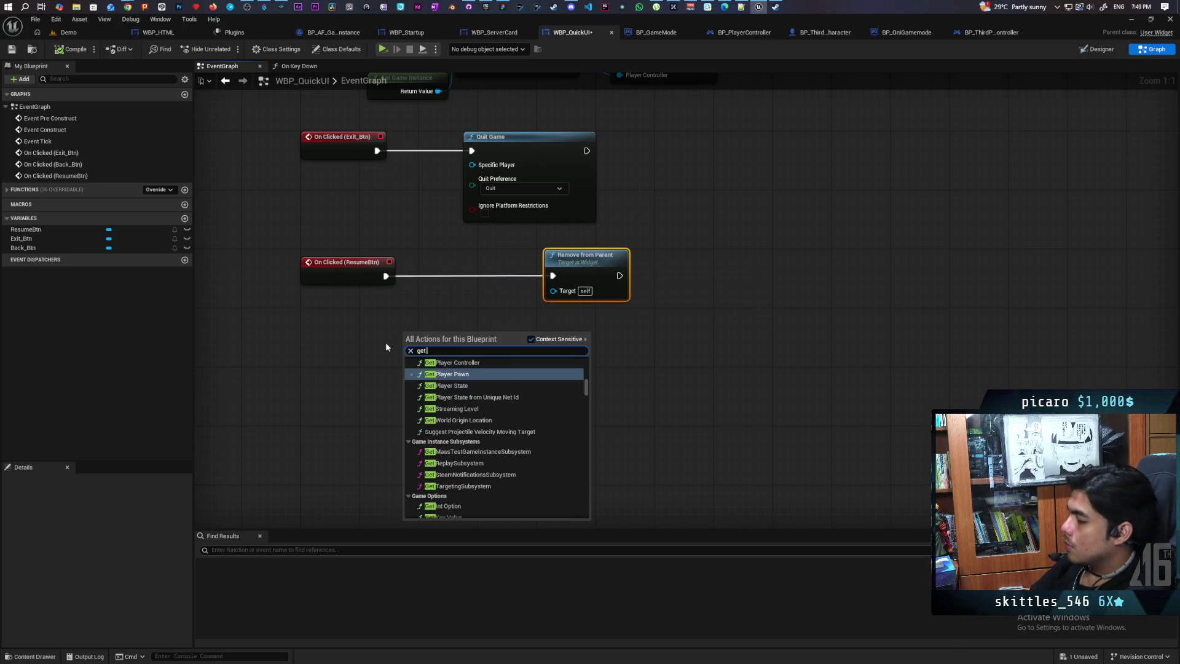
type(" conto")
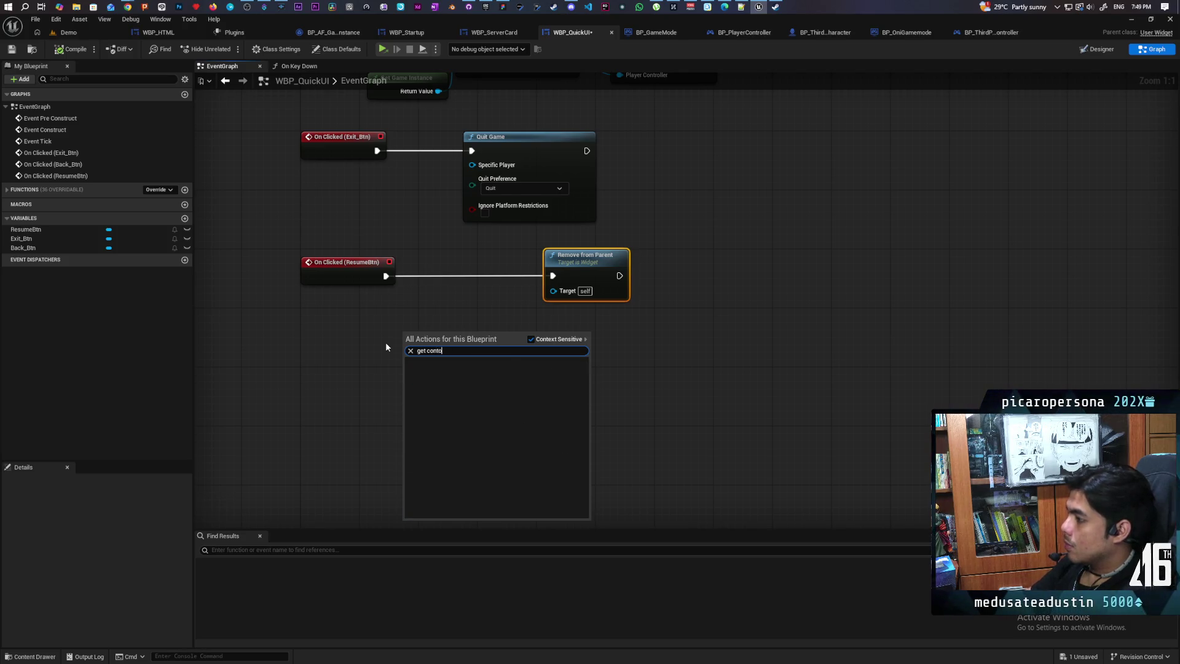
key("BackSpace")
type("roller")
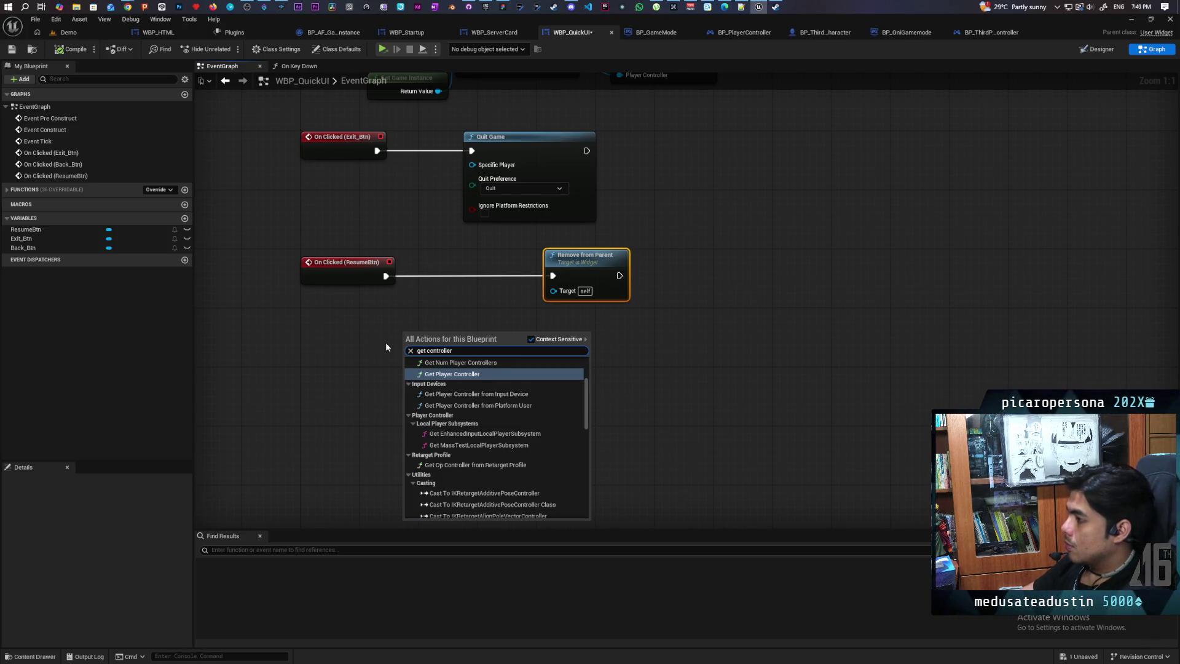
key("Return")
Replace Get Player Controller with a Get Owning Player node below the ResumeBtn event
left_click_drag(474, 339, 363, 353)
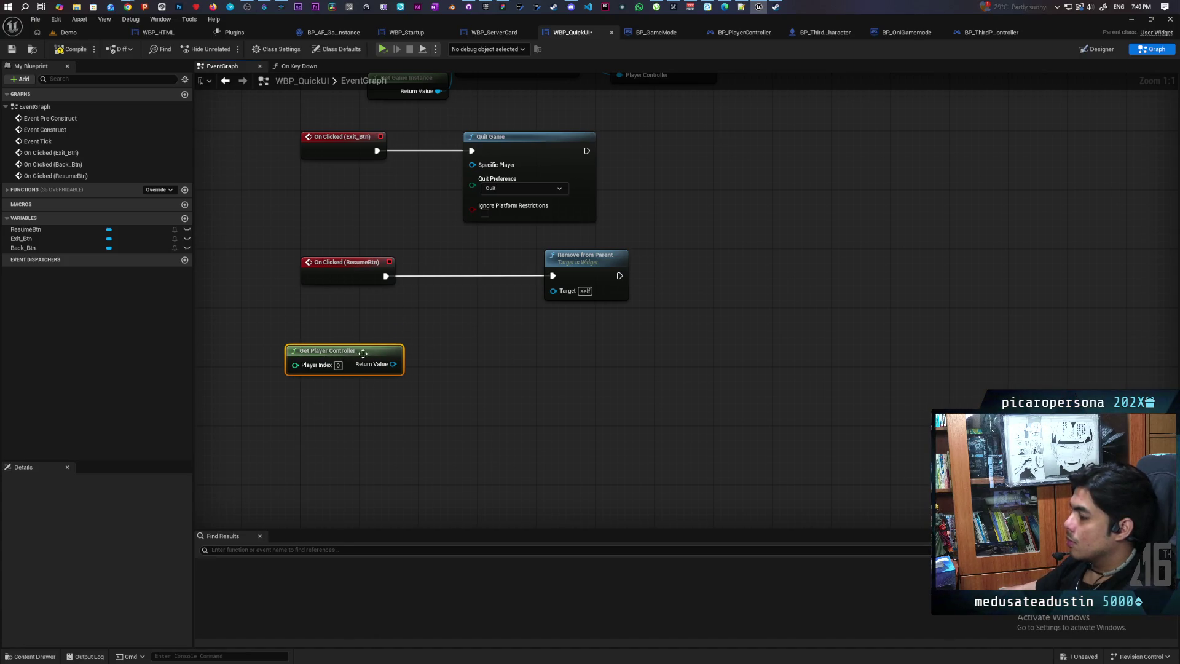
right_click(338, 421)
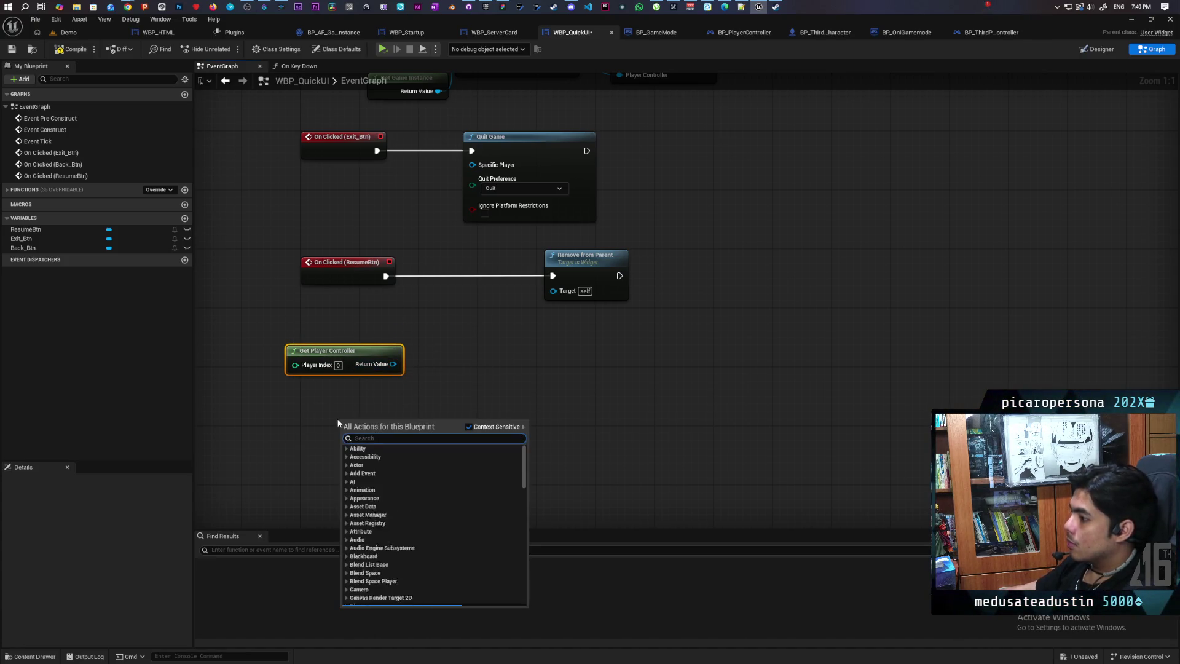
type("get owning")
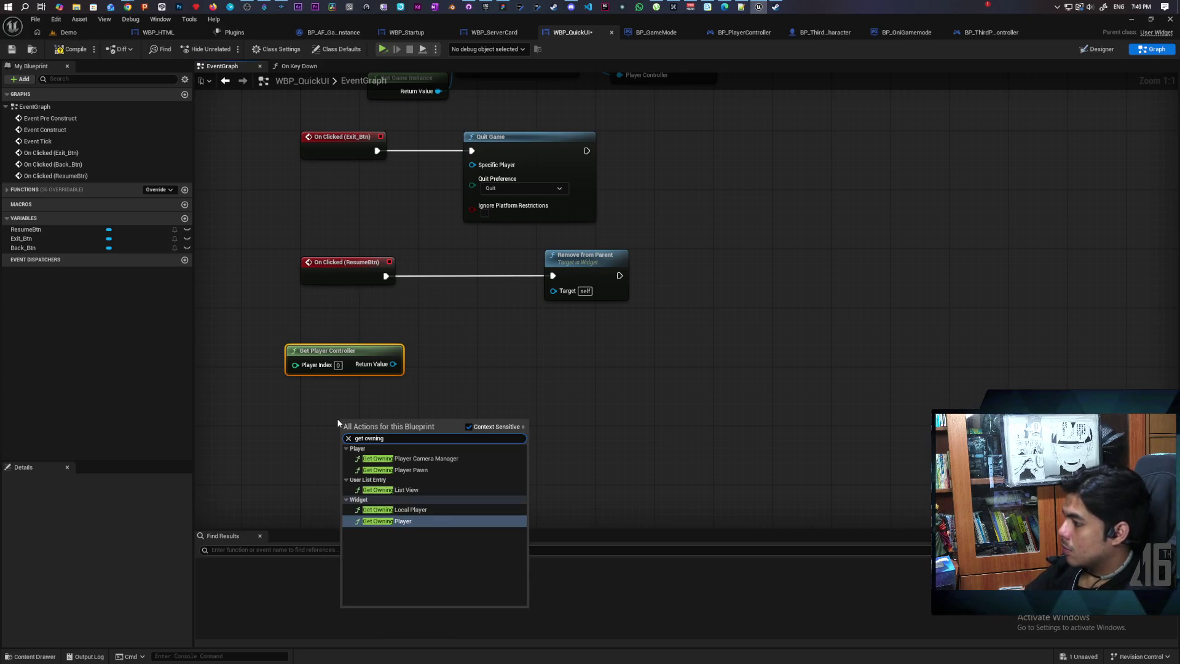
left_click(403, 522)
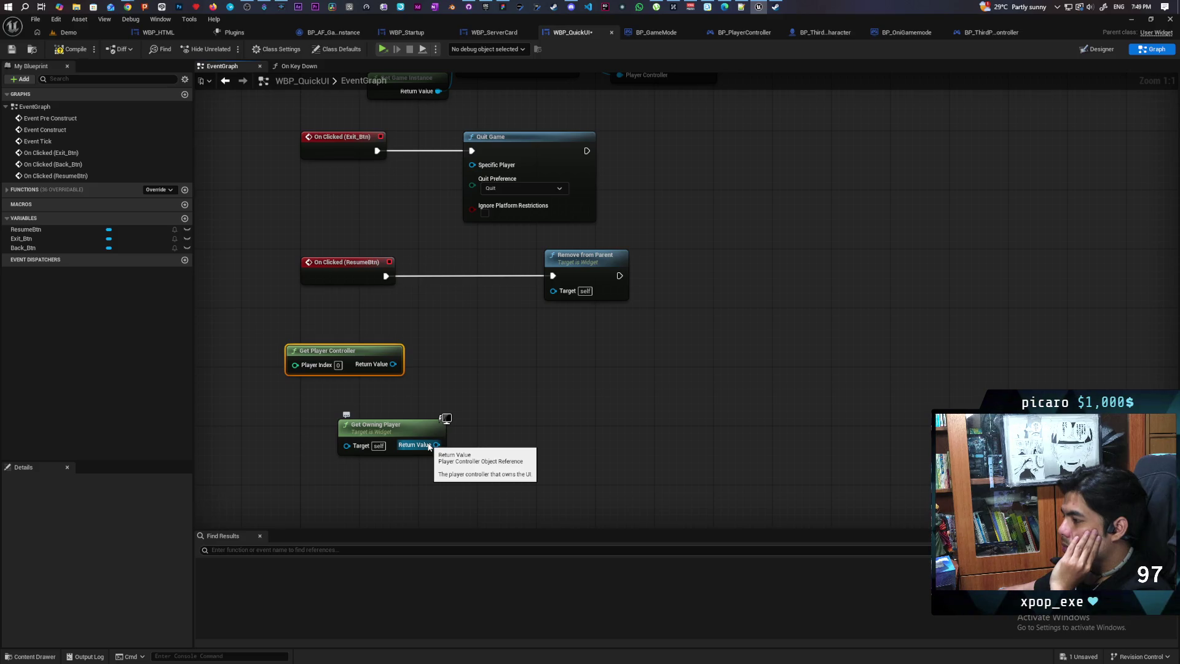
key("Delete")
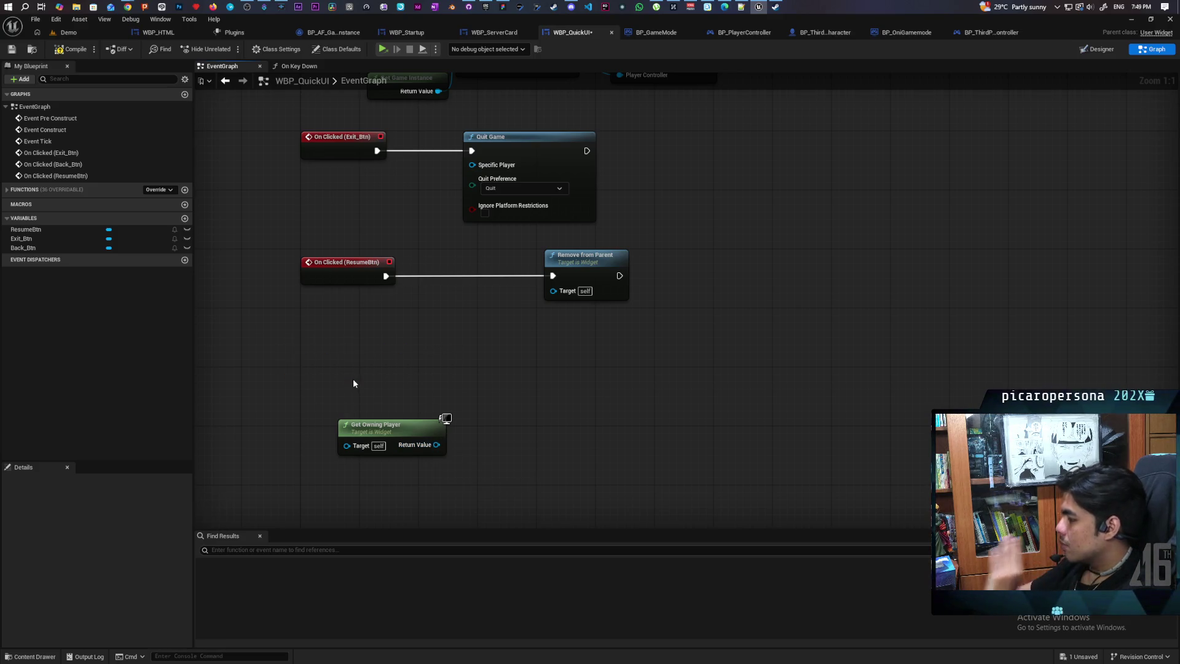
left_click_drag(392, 432, 332, 372)
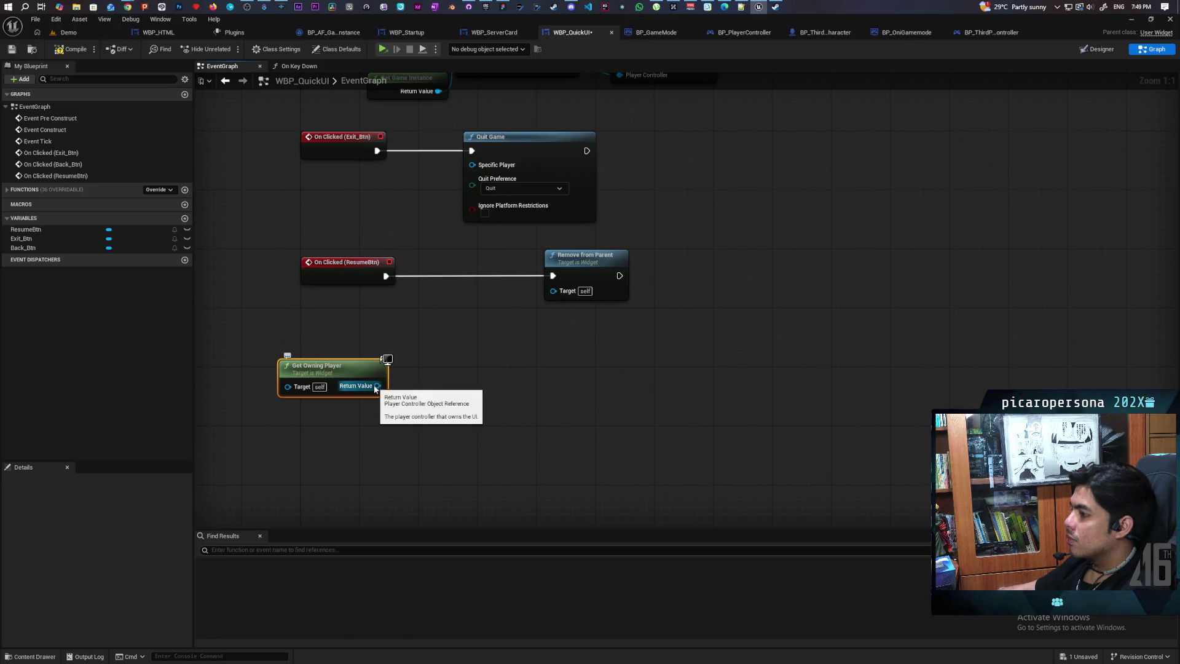
Add Set Input Mode Game Only for the owning player, wired after the ResumeBtn click
left_click_drag(378, 386, 433, 381)
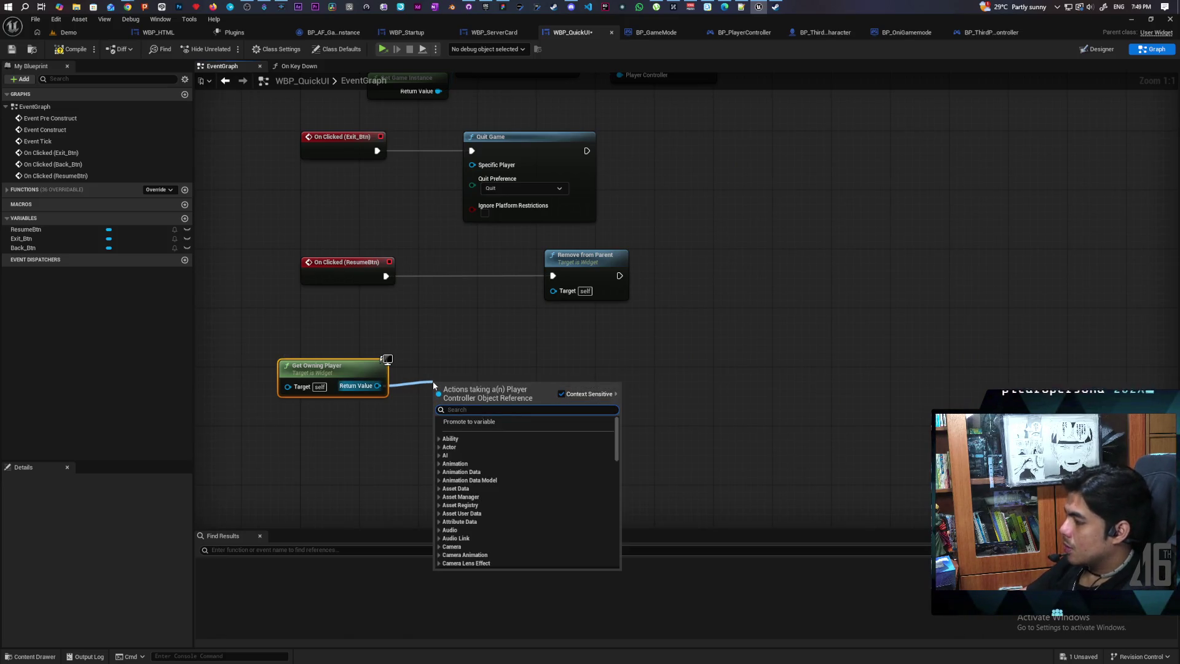
type("gaem")
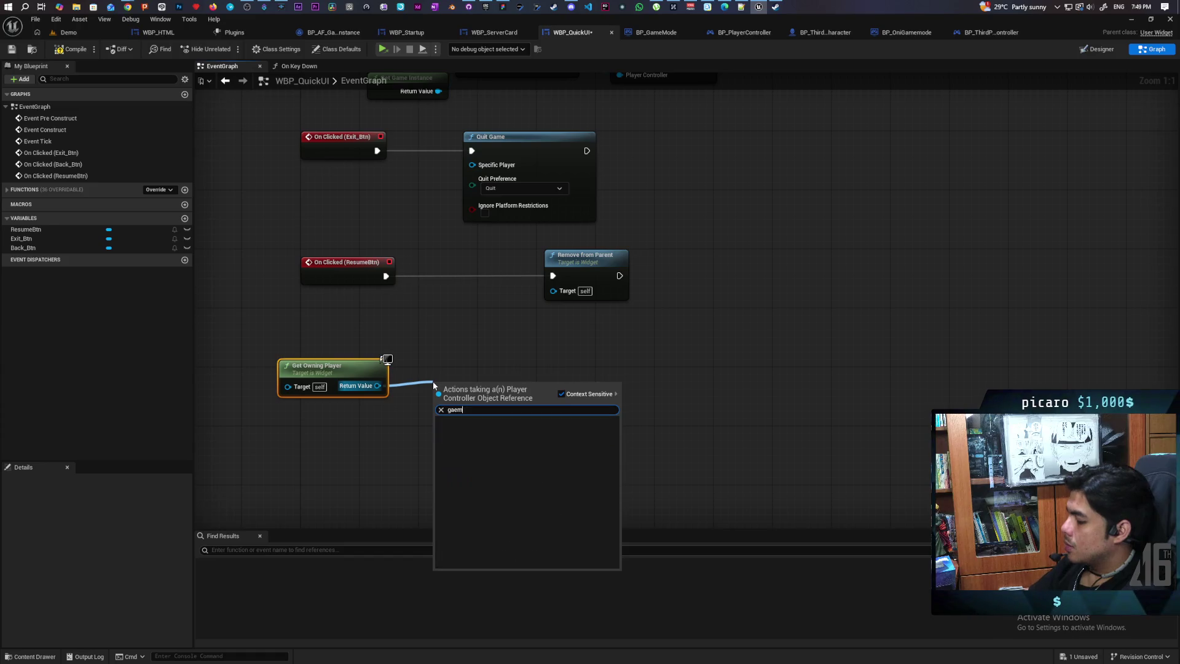
key("BackSpace")
key("BackSpace")
type("me only")
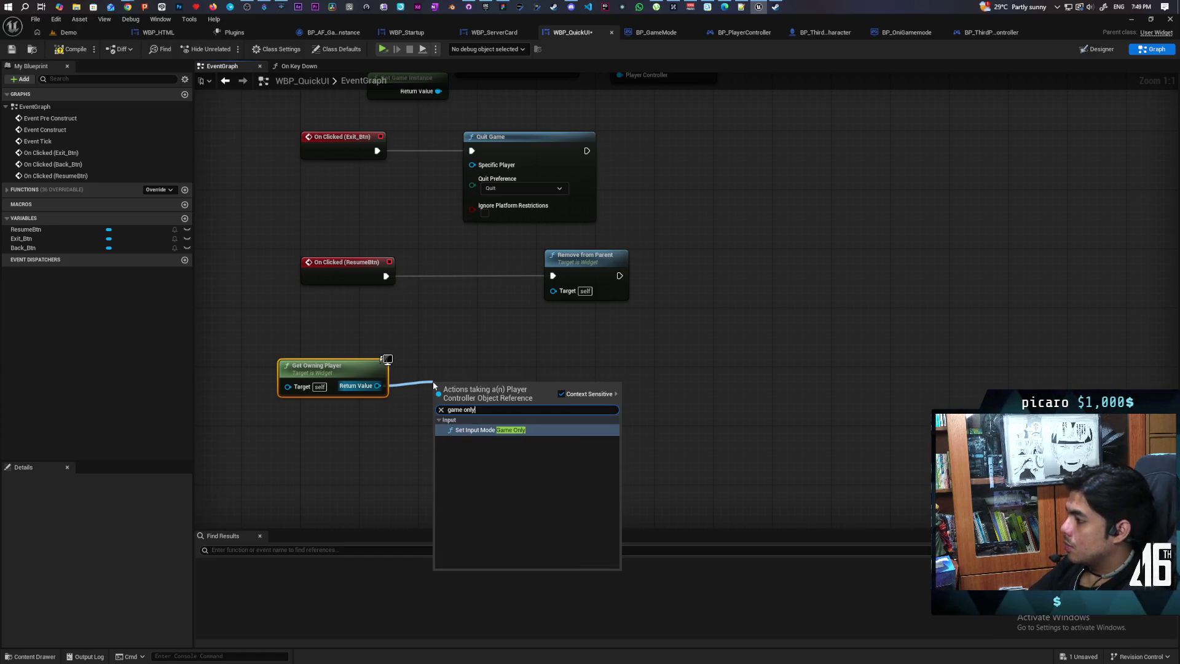
key("Return")
mouse_move(455, 390)
left_mouse_down()
mouse_move(448, 260)
mouse_move(442, 268)
left_mouse_up()
left_click_drag(581, 273, 618, 272)
left_click_drag(388, 276, 428, 276)
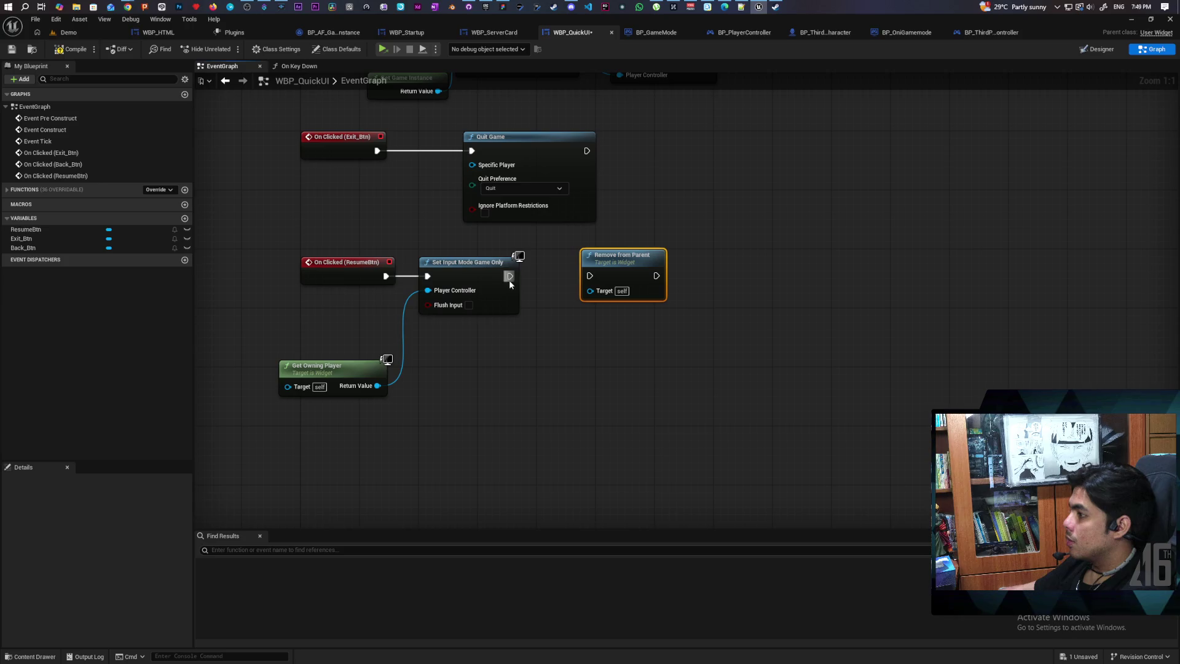
Add an unchecked SET Show Mouse Cursor node between Set Input Mode Game Only and Remove from Parent
left_click_drag(378, 386, 460, 385)
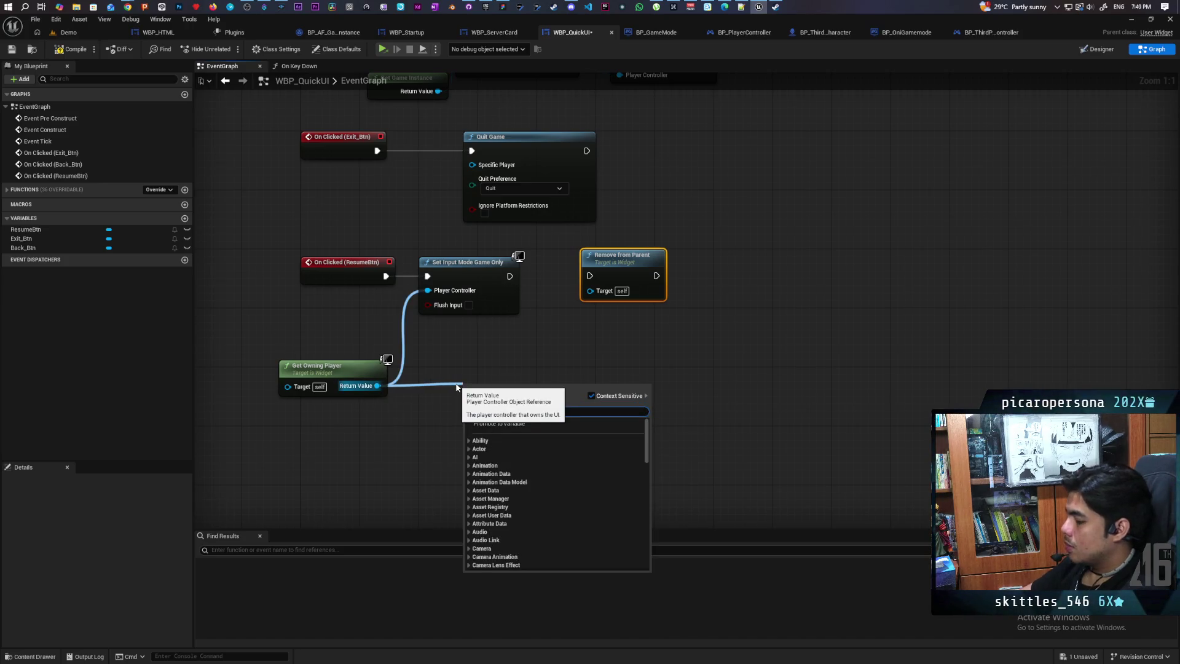
type("show")
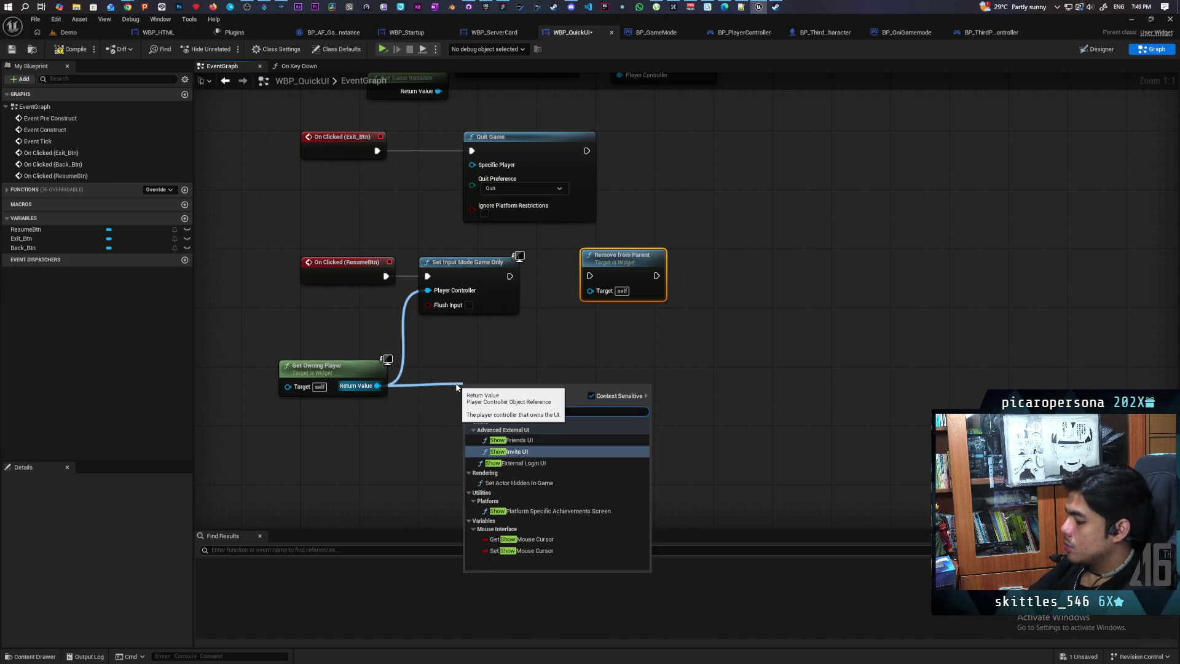
type(" mouse")
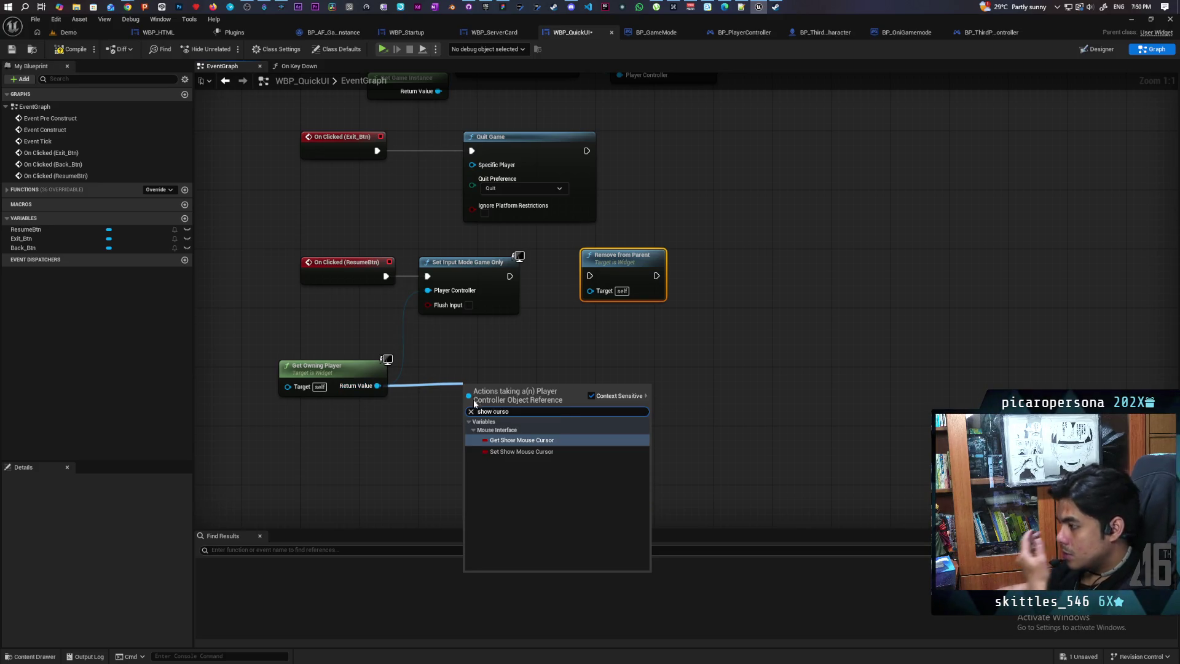
left_click(521, 452)
left_click_drag(525, 424, 562, 332)
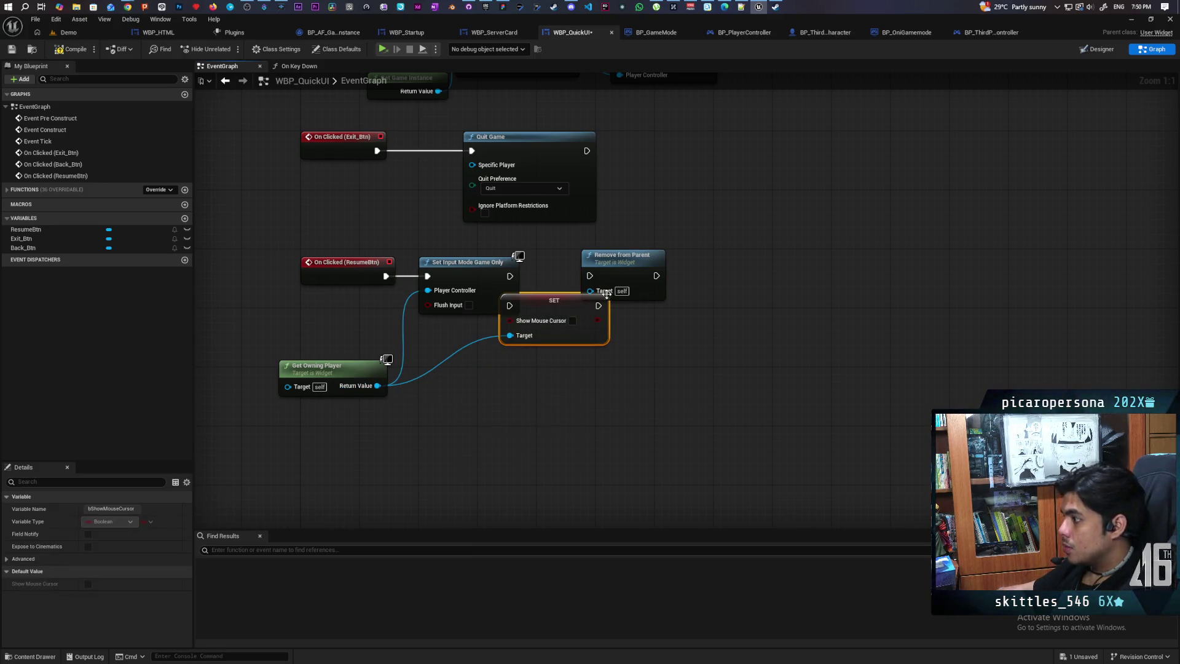
left_click_drag(621, 254, 680, 255)
left_click_drag(557, 320, 582, 291)
left_click_drag(511, 276, 540, 276)
mouse_move(677, 256)
left_mouse_down()
mouse_move(670, 281)
mouse_move(657, 276)
left_mouse_up()
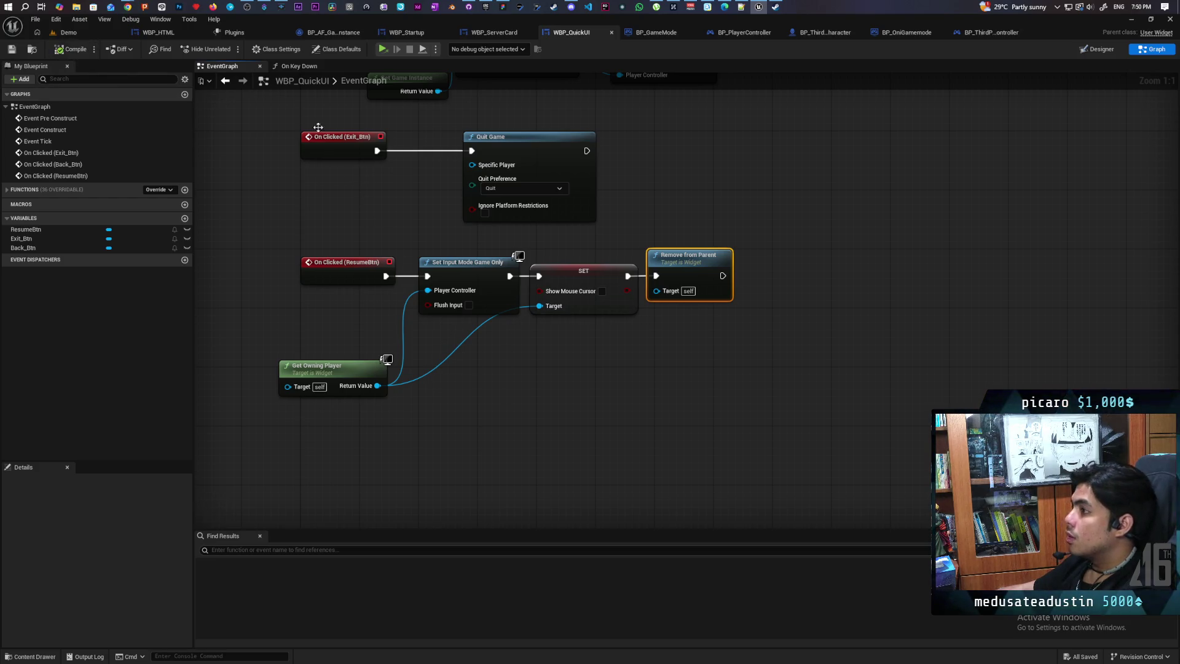
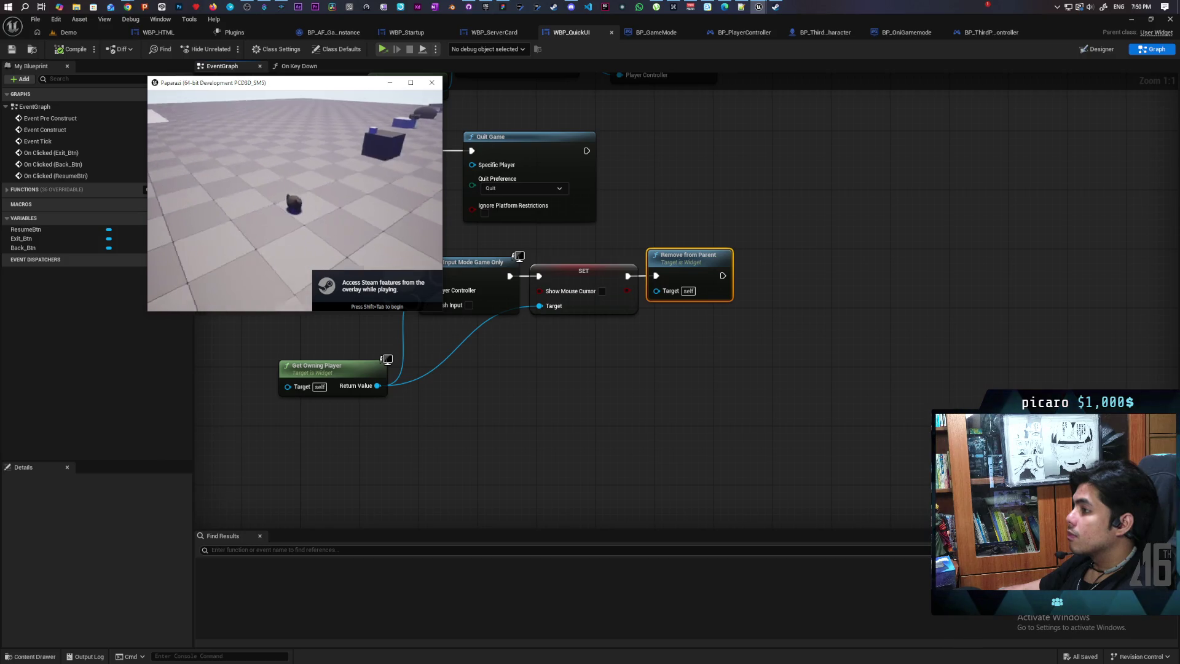
Open the pause menu with Escape, confirm Resume closes it, reopen it, then close the game window
key("Escape")
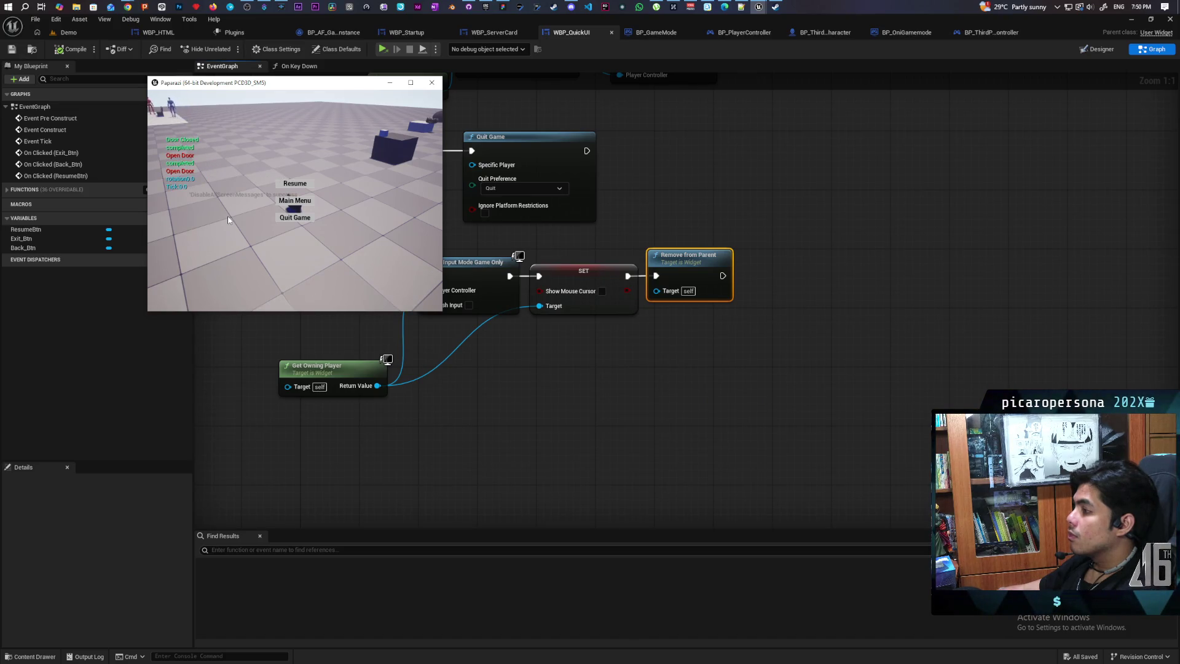
left_click(297, 187)
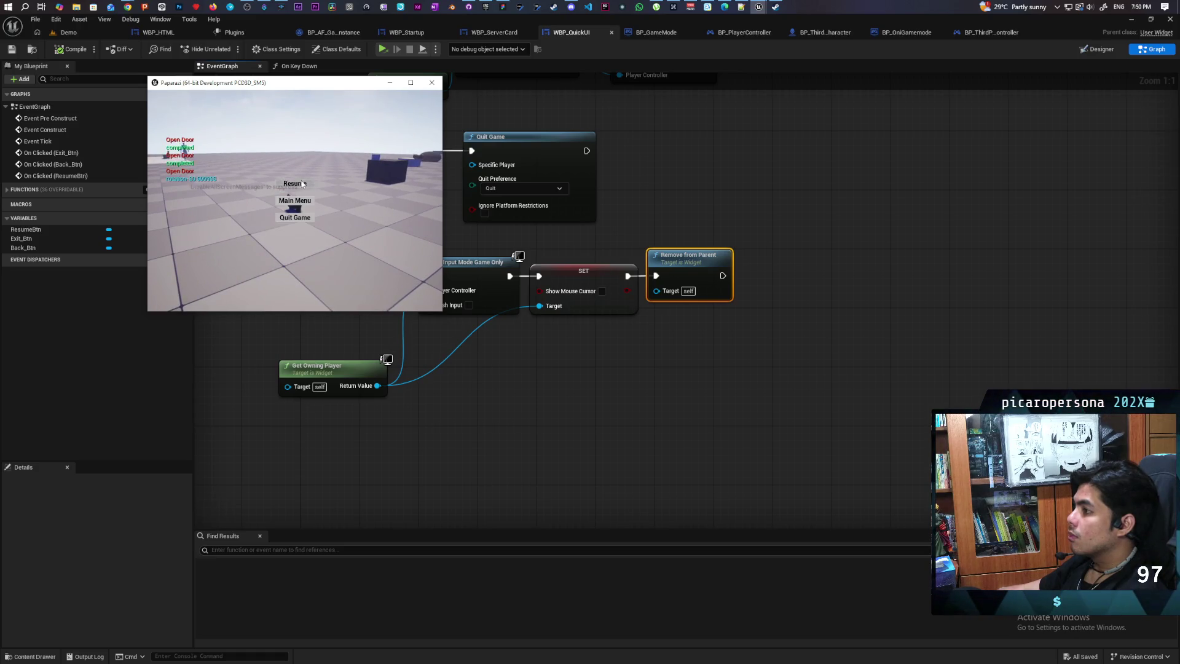
left_click(302, 183)
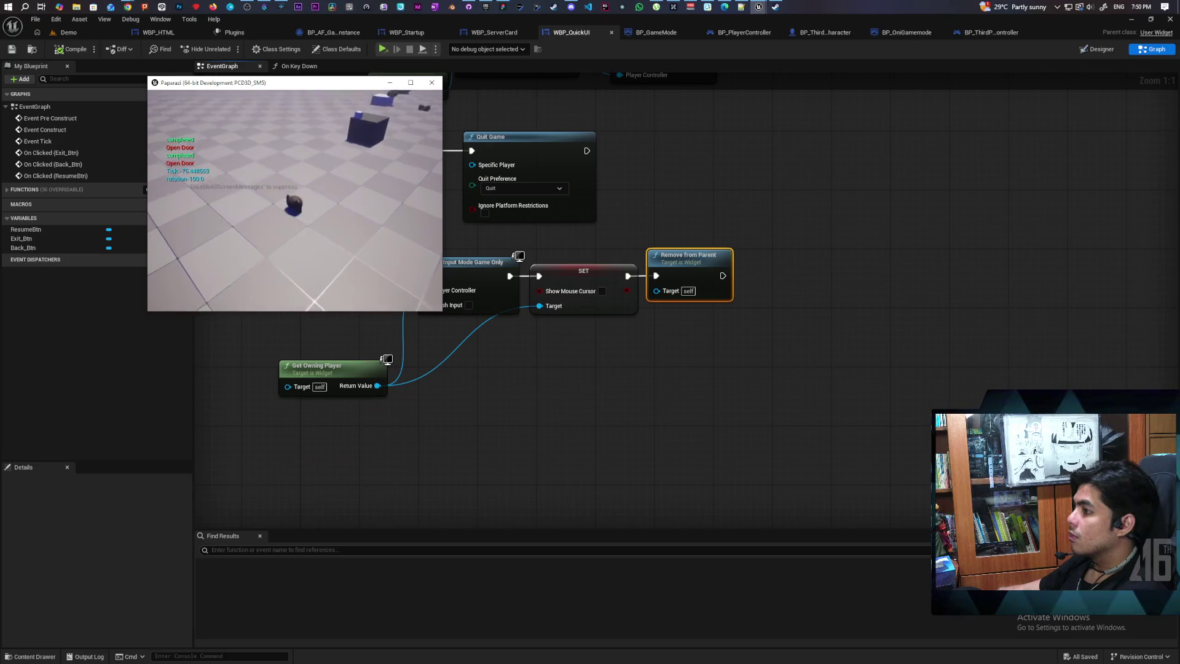
key("Escape")
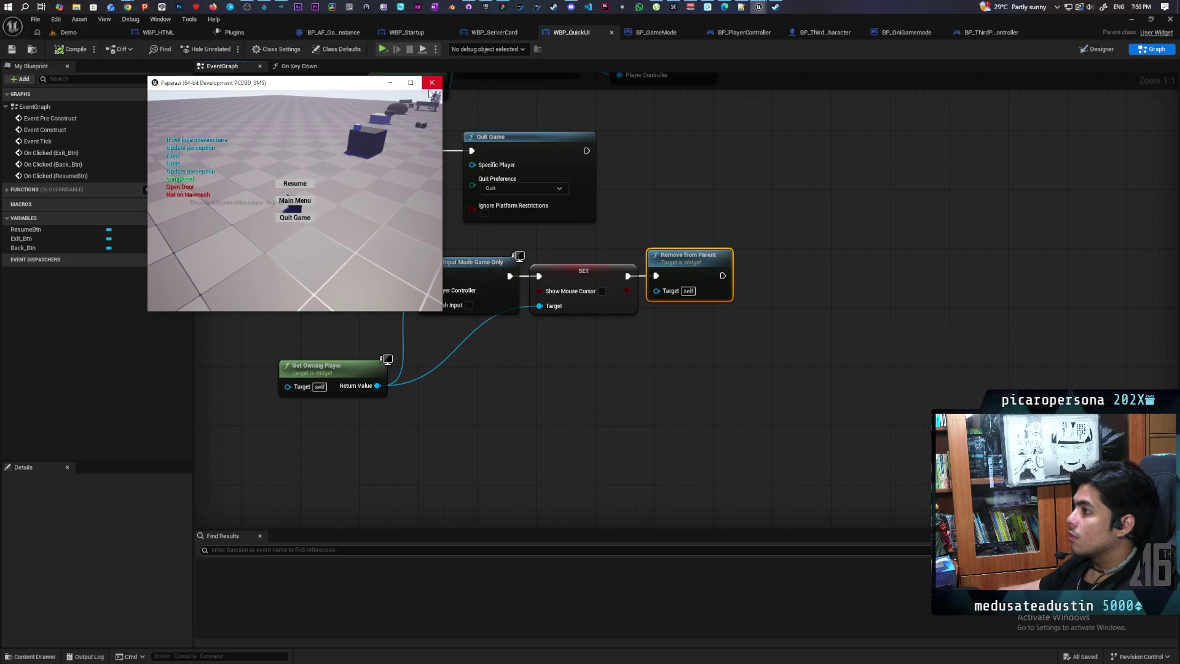
left_click(432, 82)
Select WBP_QuickUI's Back to Menu node and jump to its BackToMenu event in BP_AF_GameInstance
scroll(631, 151, "down", 3)
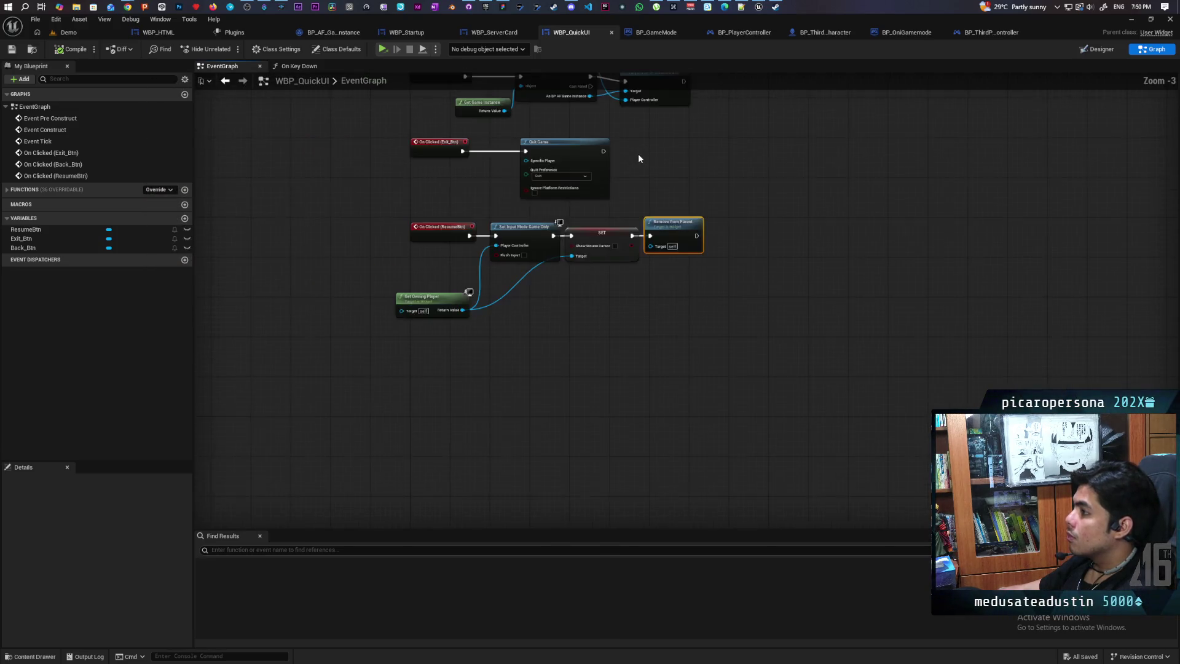
scroll(567, 247, "up", 3)
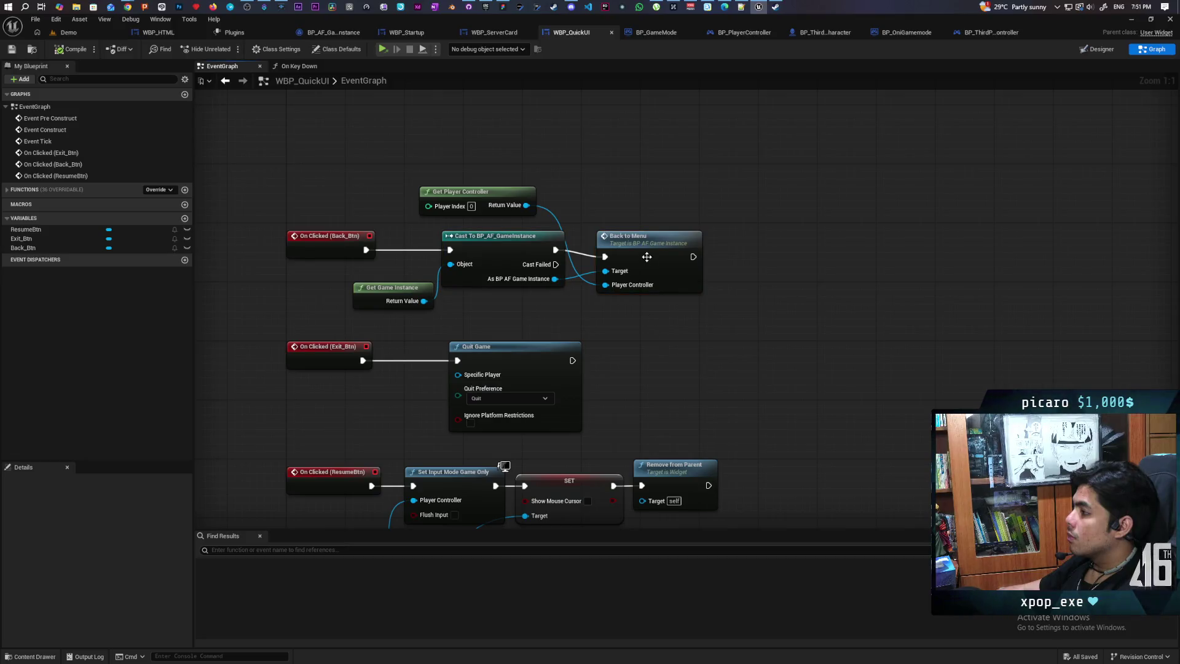
left_click(660, 250)
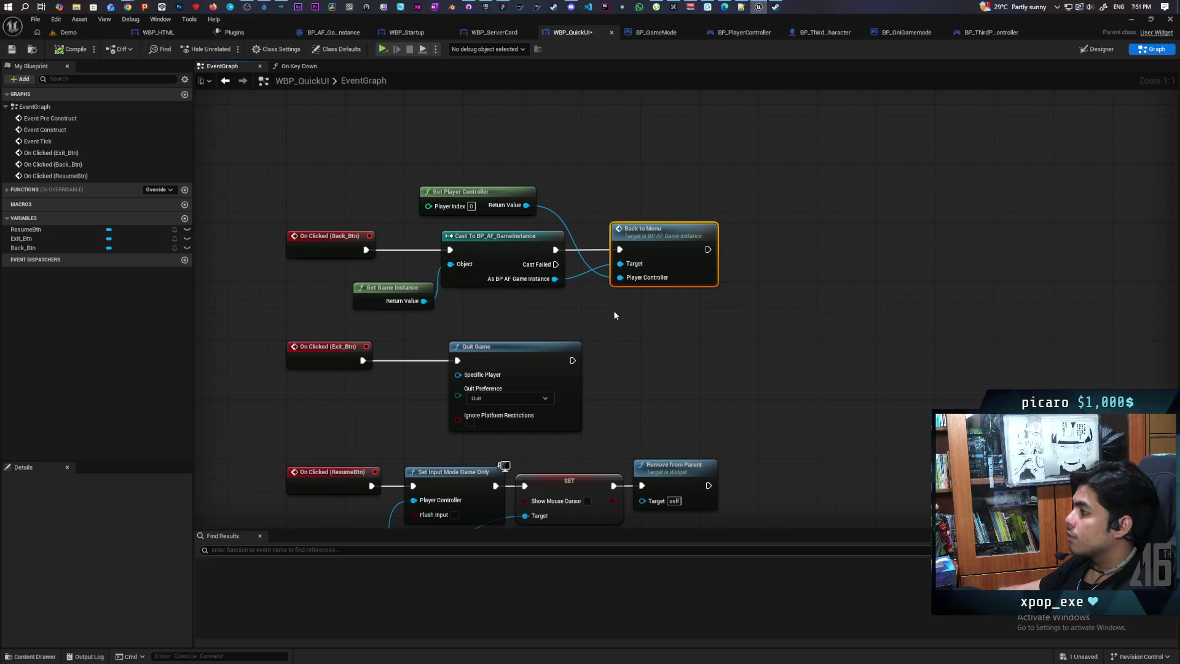
double_click(661, 245)
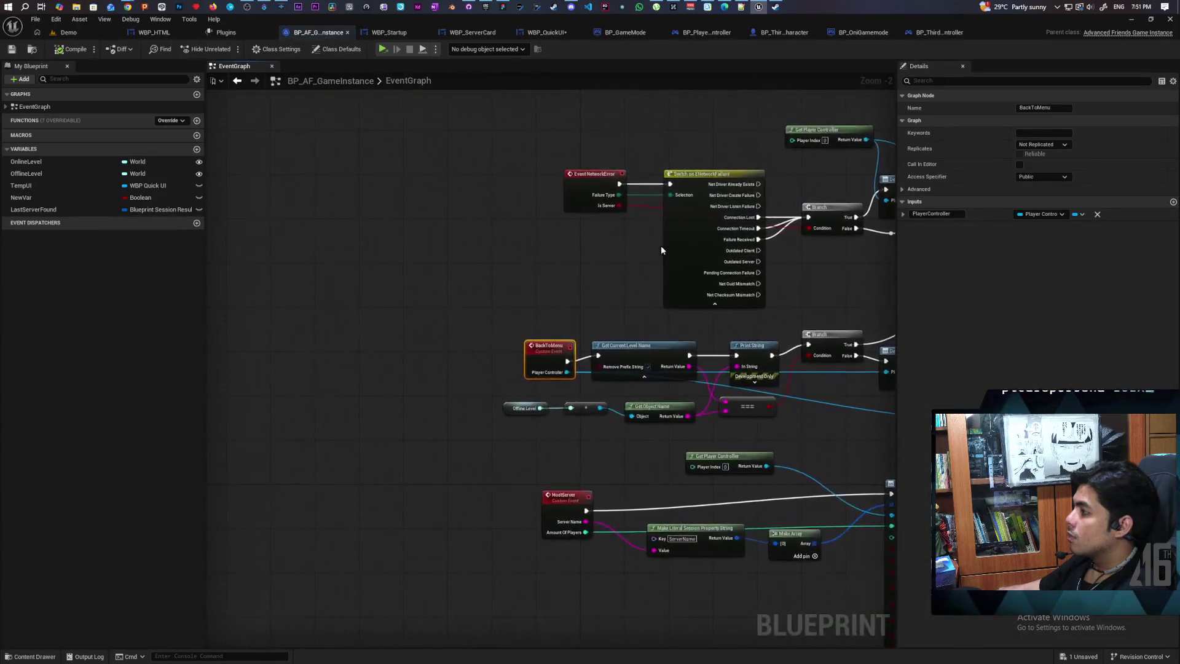
Select the BackToMenu event's Offline Level name-comparison nodes and inspect the OfflineLevel variable
mouse_move(474, 313)
left_mouse_down()
mouse_move(356, 344)
mouse_move(305, 259)
mouse_move(358, 290)
mouse_move(311, 276)
left_mouse_up()
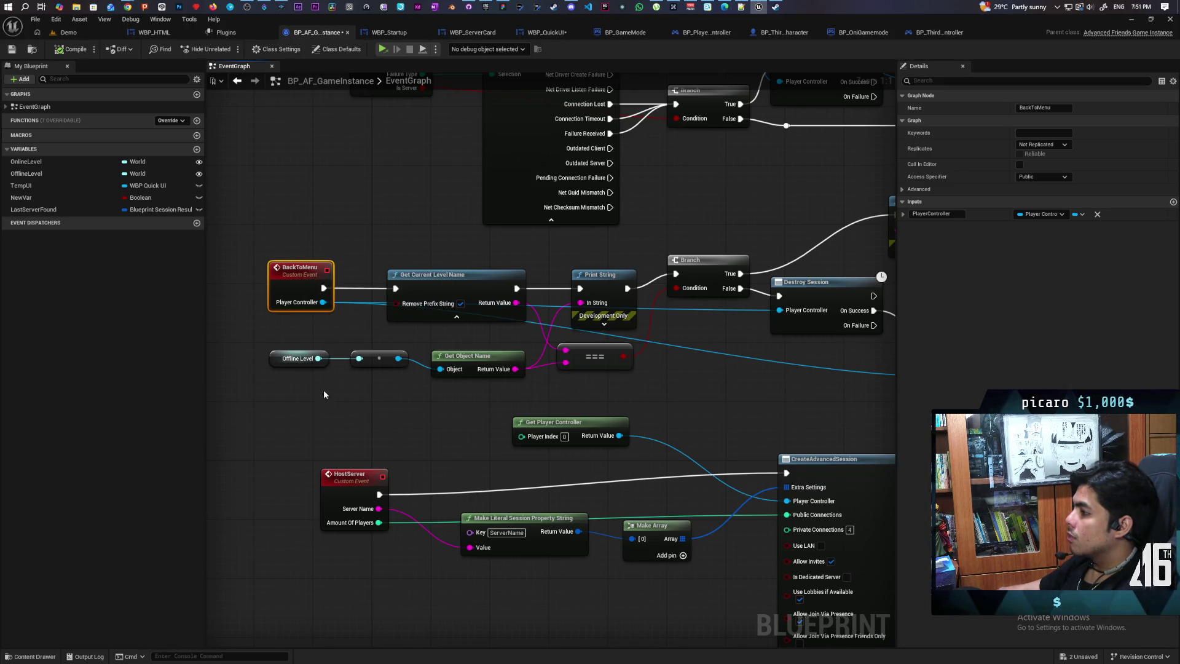
left_click_drag(299, 387, 604, 359)
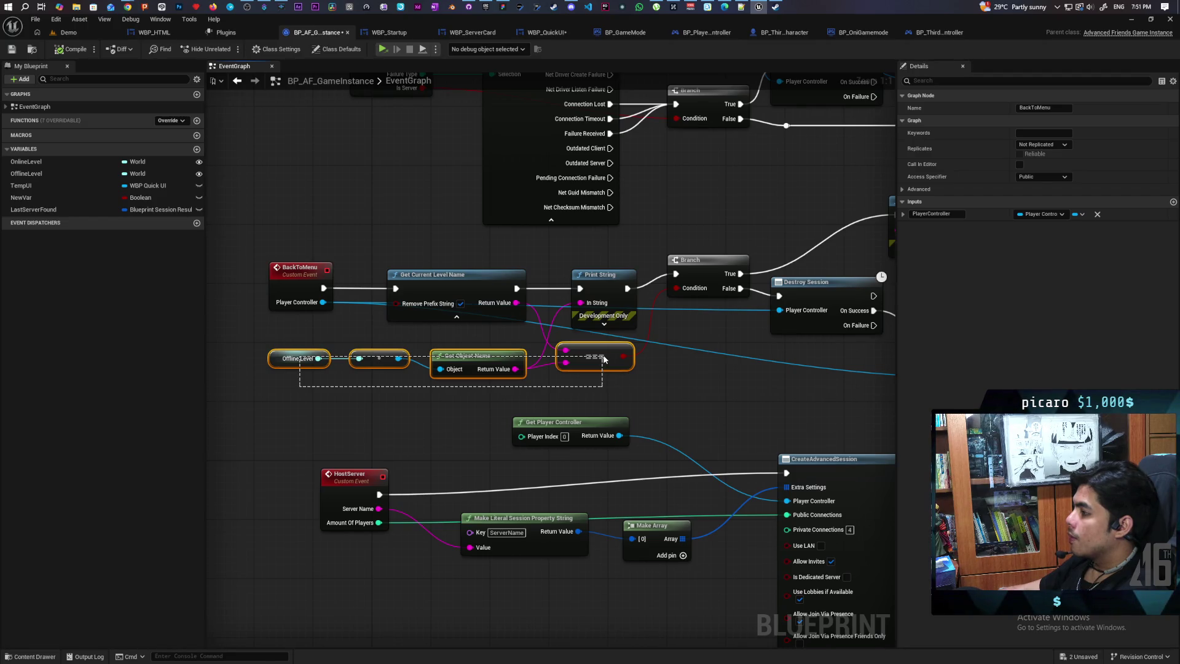
left_click_drag(604, 359, 603, 360)
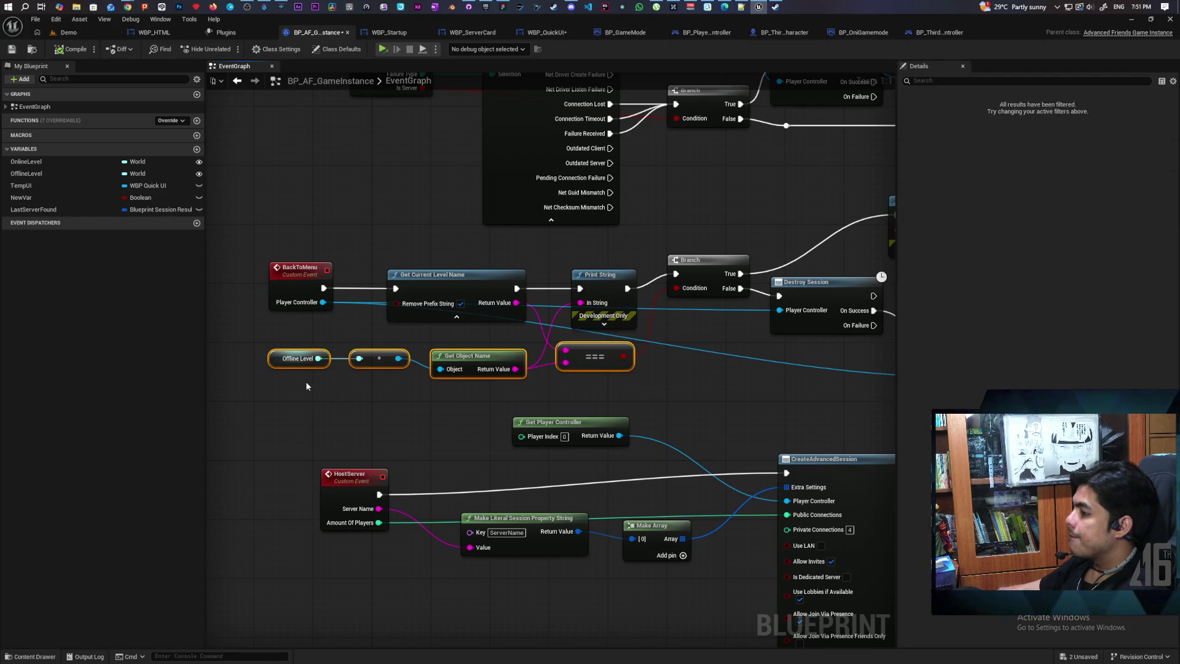
left_click(276, 361)
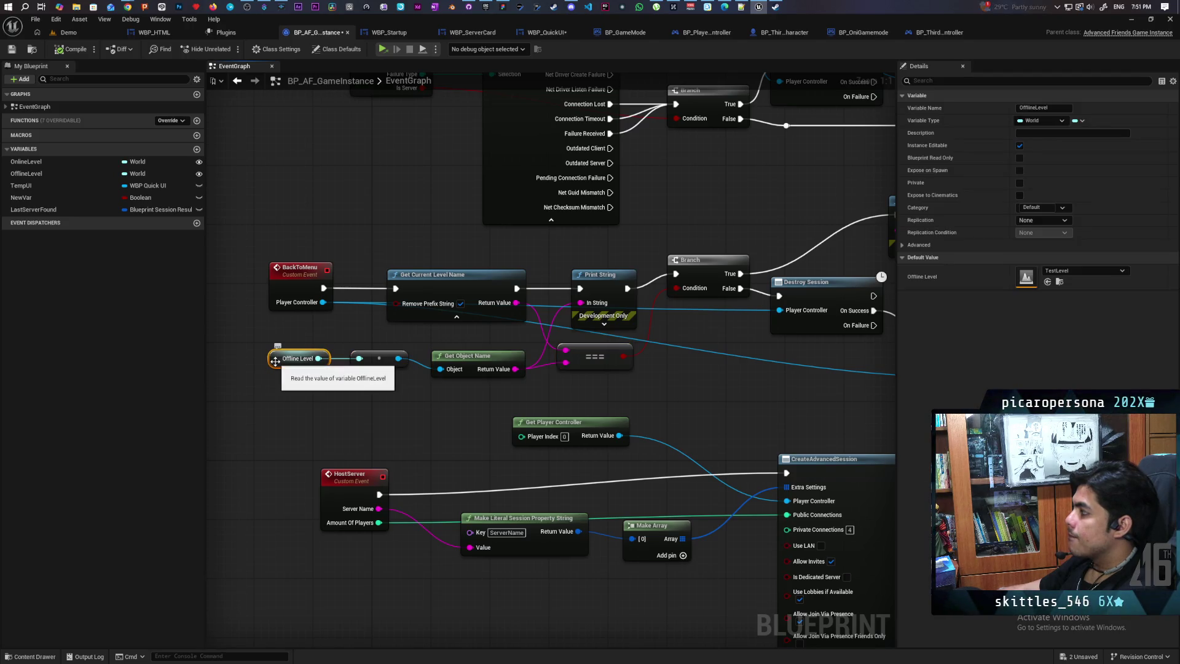
Reselect the Offline Level comparison nodes and review the Open Level nodes of the event
mouse_move(667, 385)
left_mouse_down()
mouse_move(527, 400)
mouse_move(616, 390)
left_mouse_up()
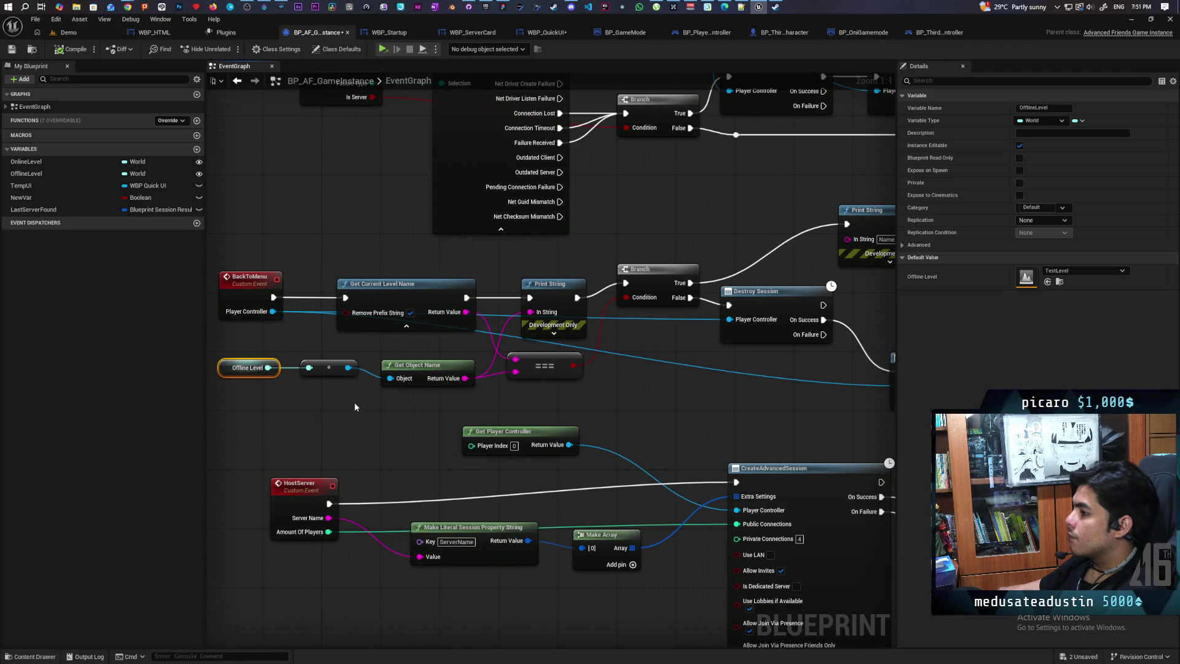
left_click_drag(223, 403, 553, 372)
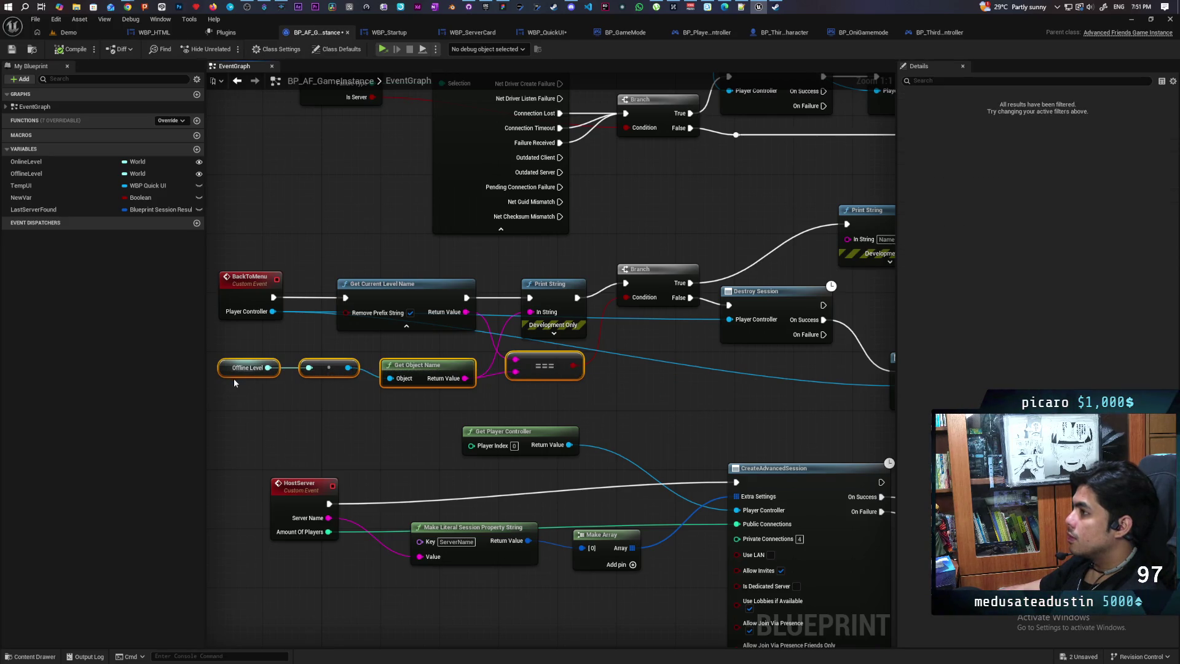
scroll(267, 403, "down", 5)
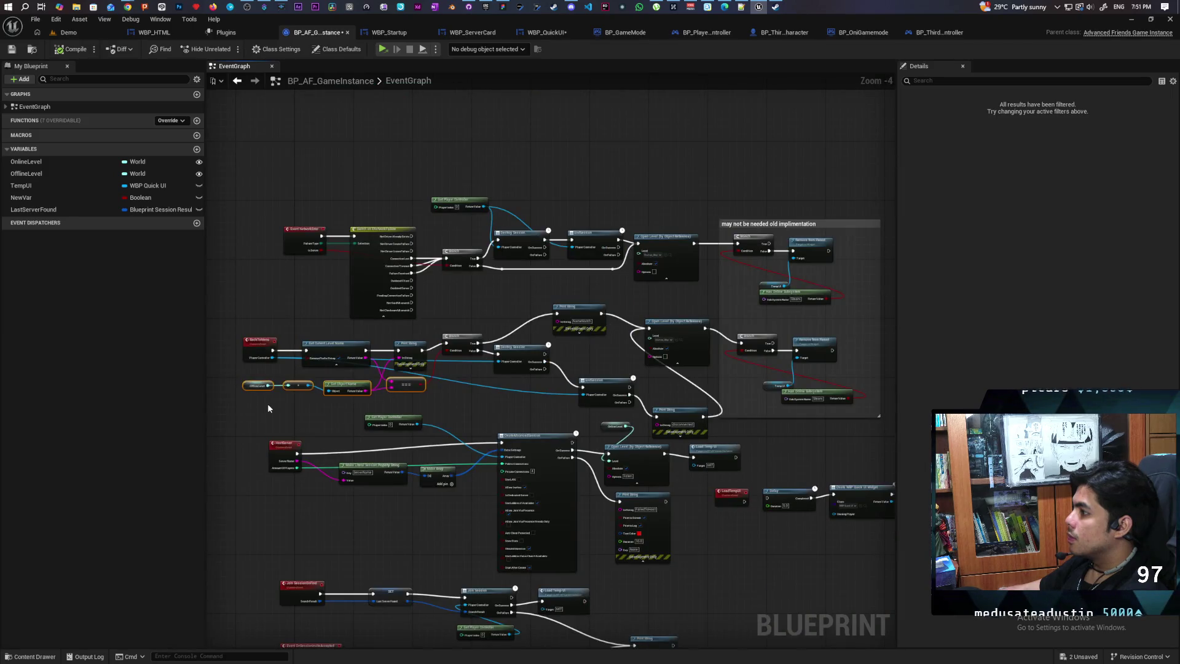
scroll(267, 404, "up", 4)
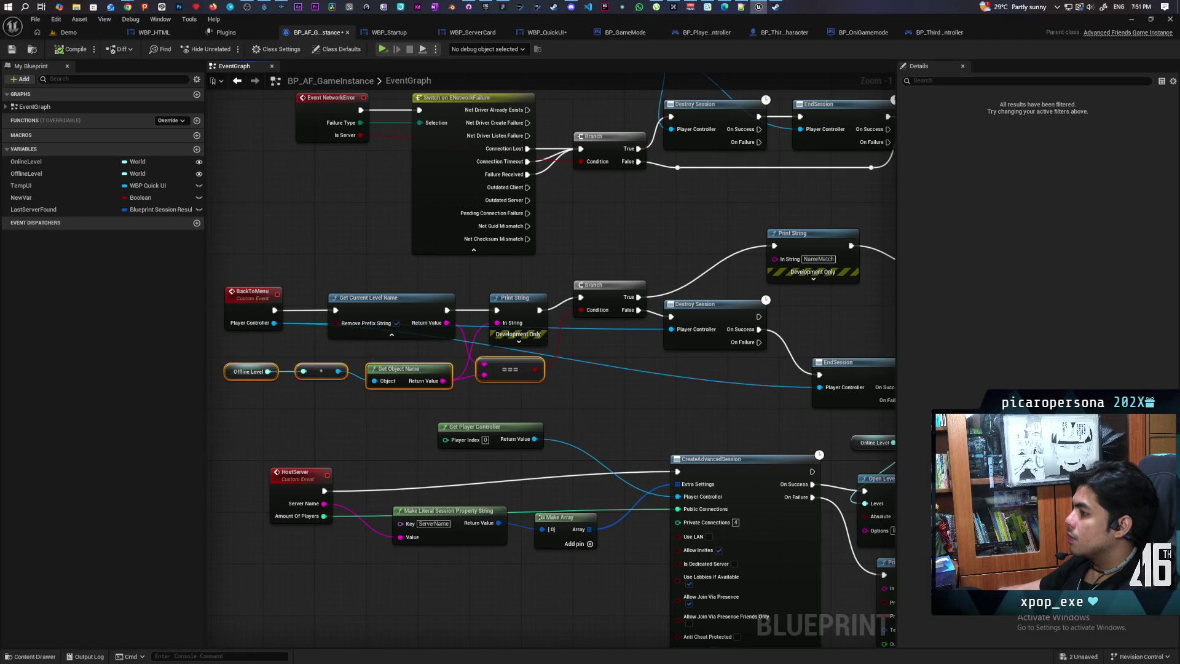
mouse_move(659, 378)
left_mouse_down()
mouse_move(416, 405)
mouse_move(235, 374)
mouse_move(507, 351)
mouse_move(501, 385)
left_mouse_up()
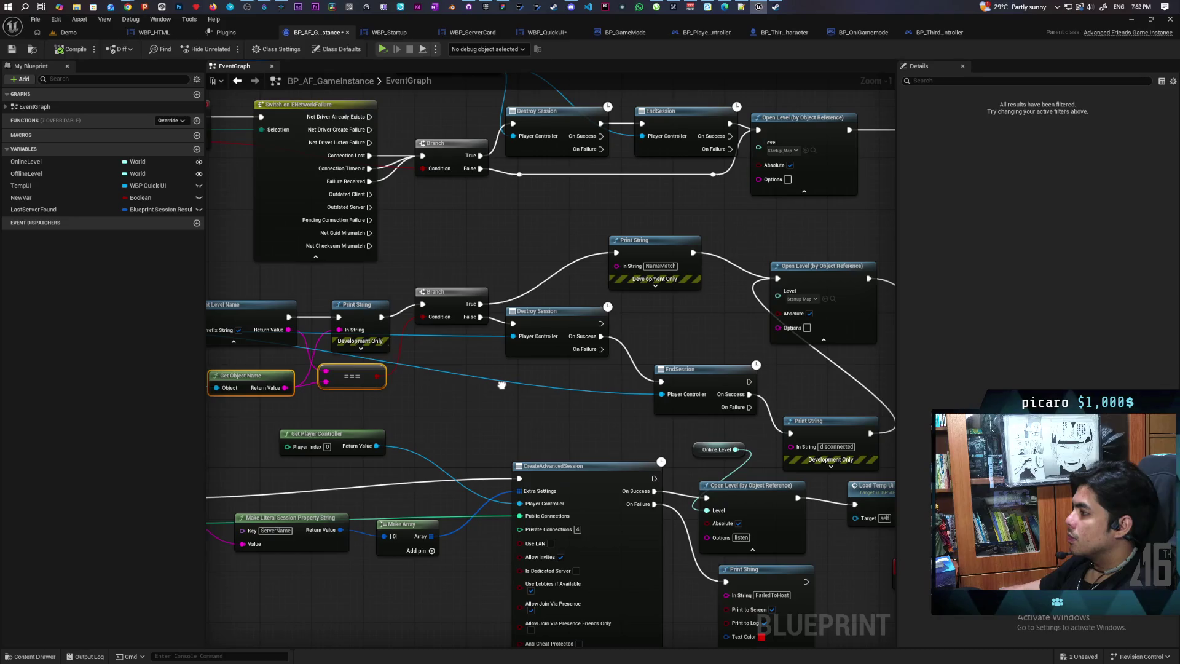
scroll(569, 370, "down", 1)
scroll(570, 370, "down", 3)
scroll(567, 374, "up", 3)
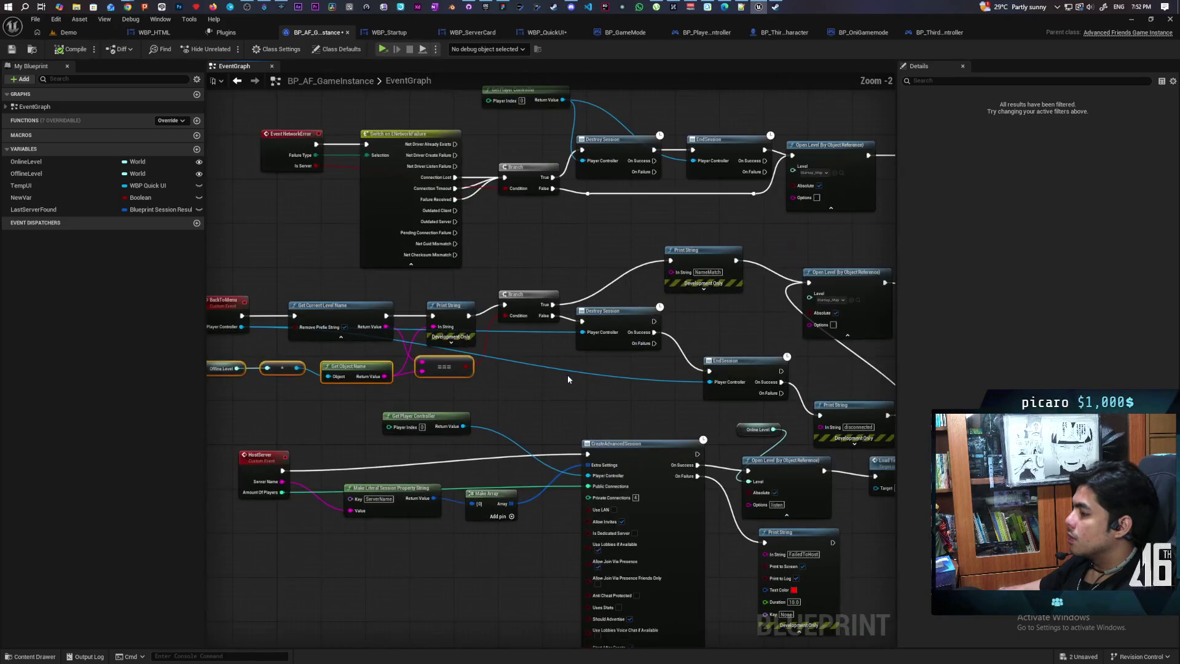
scroll(567, 375, "down", 1)
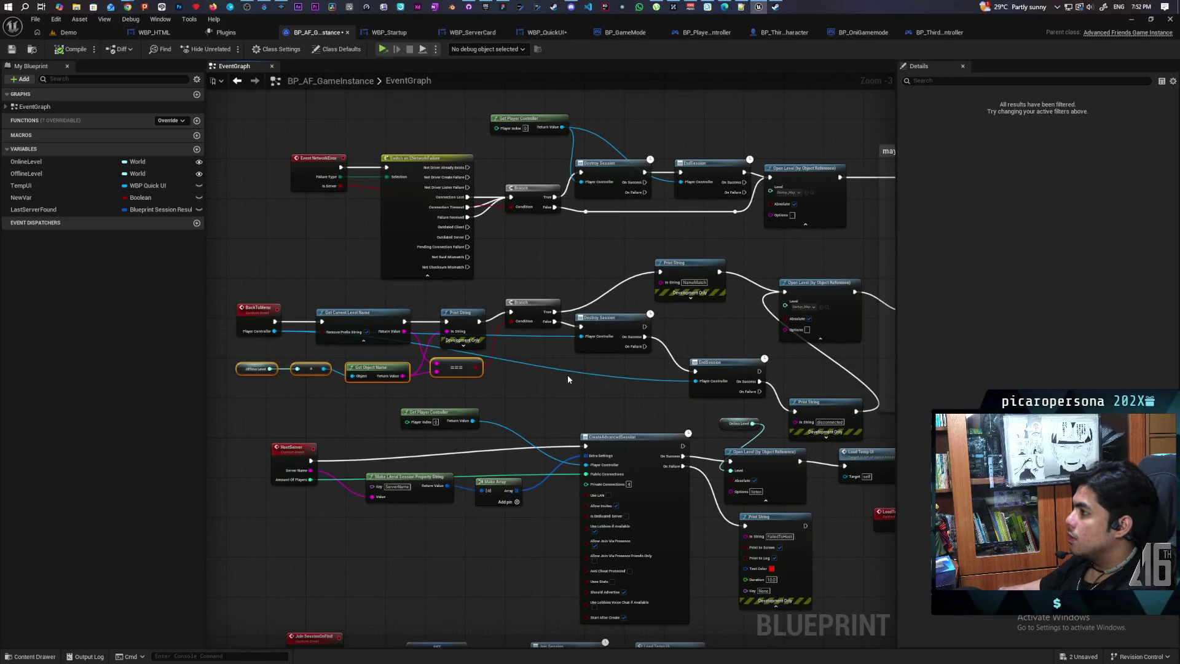
Go through BP_ThirdPersonPlayerController back to WBP_QuickUI and show its On Key Down function graph
left_click(937, 32)
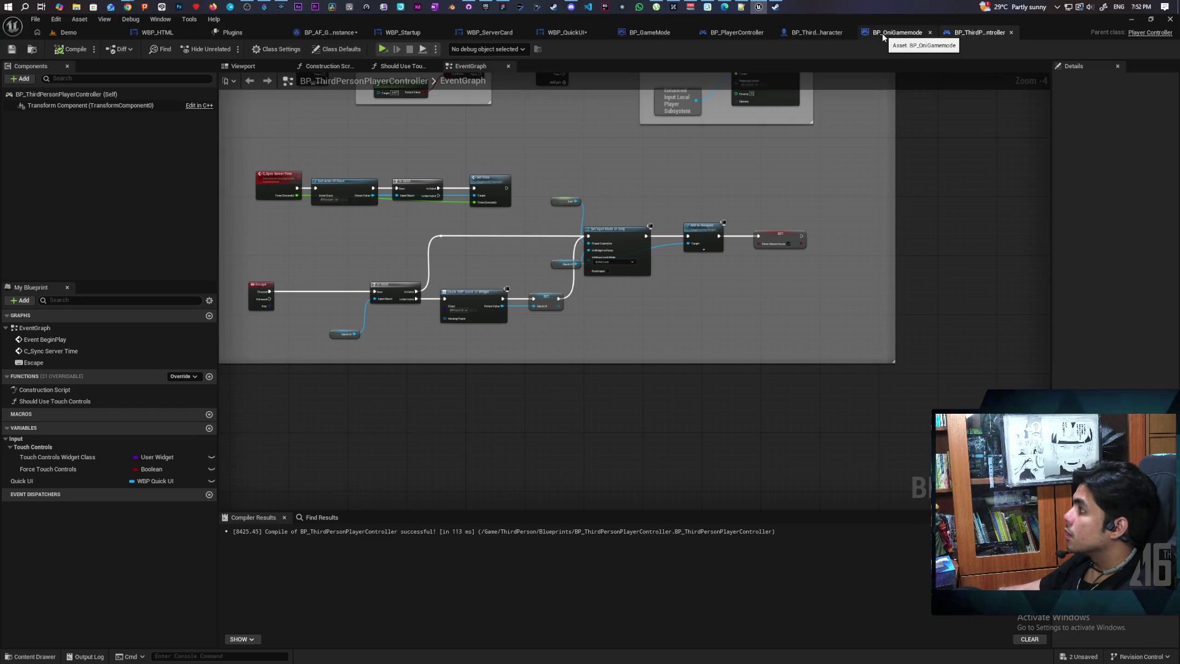
left_click(582, 37)
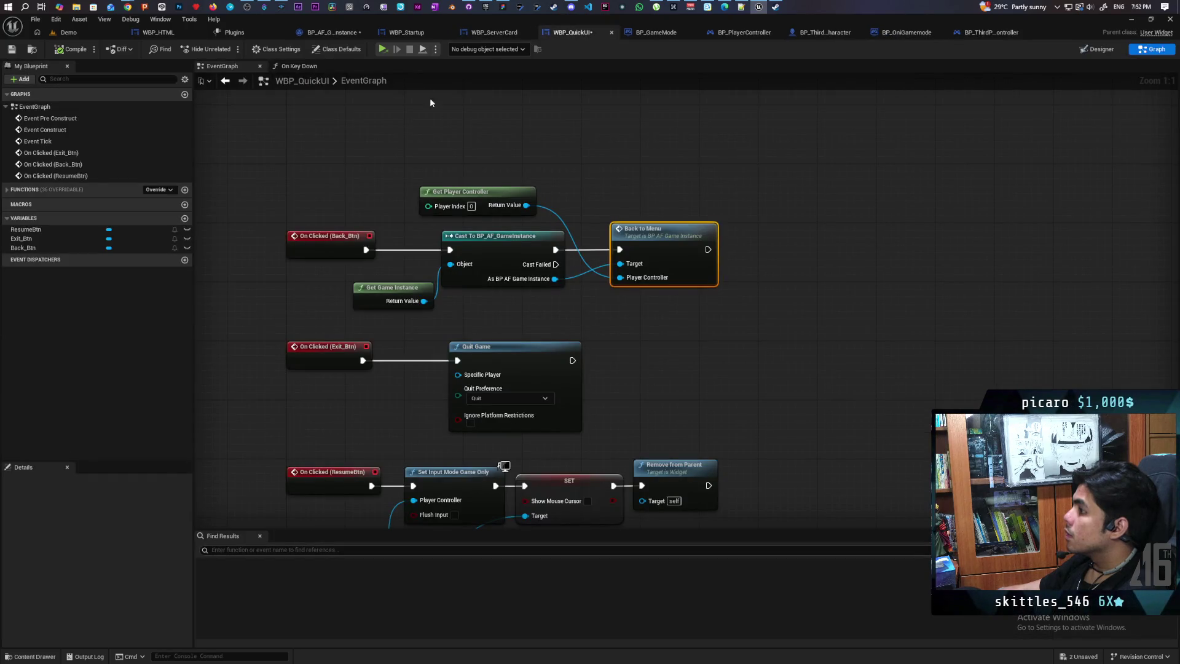
left_click(293, 68)
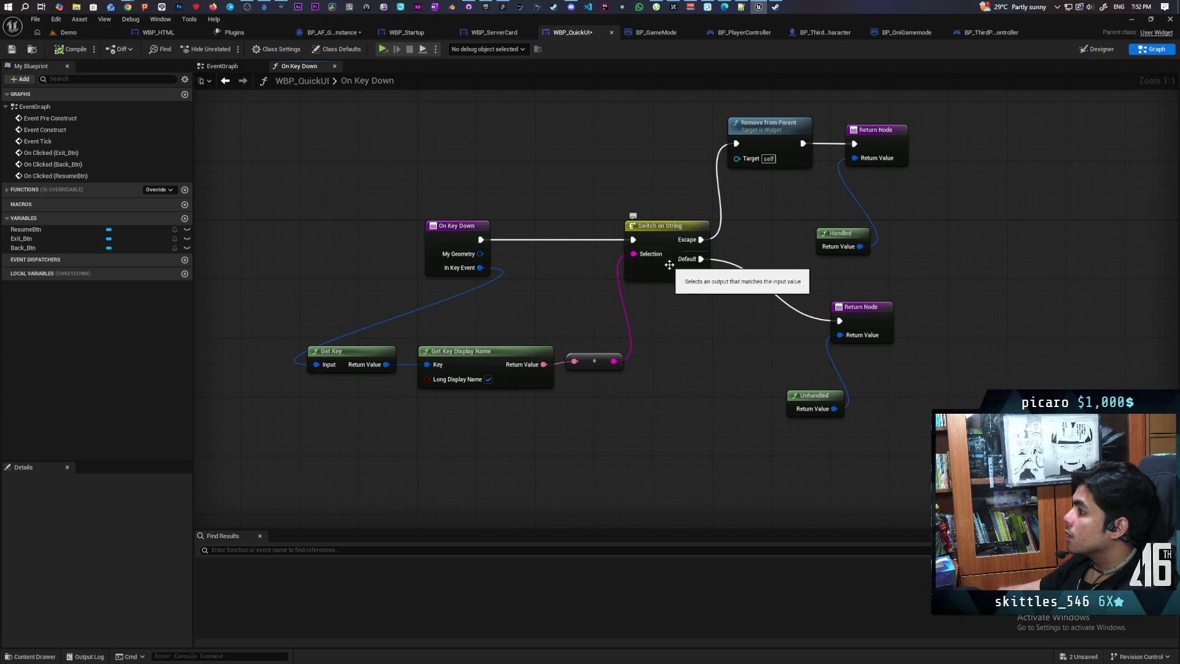
Rearrange the On Key Down graph, moving the On Key Down, Get Key and display-name nodes left
mouse_move(440, 247)
left_mouse_down()
mouse_move(375, 237)
mouse_move(217, 255)
left_mouse_up()
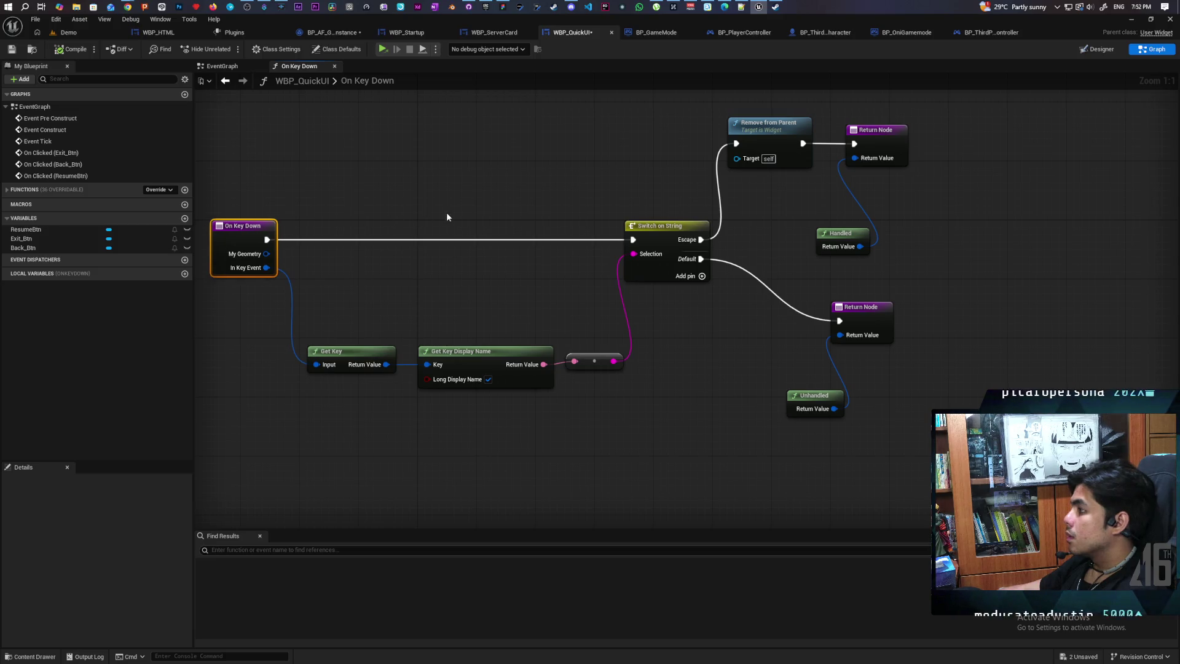
mouse_move(448, 216)
left_mouse_down()
mouse_move(420, 244)
mouse_move(602, 238)
mouse_move(559, 243)
left_mouse_up()
scroll(559, 243, "down", 1)
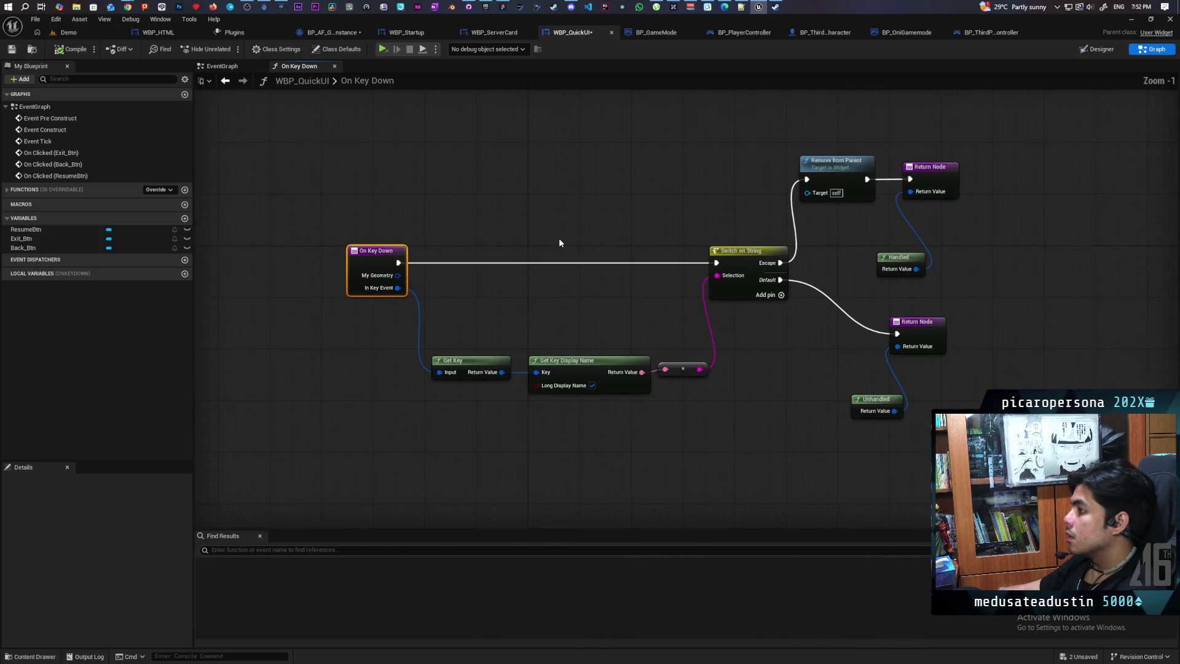
scroll(559, 243, "up", 1)
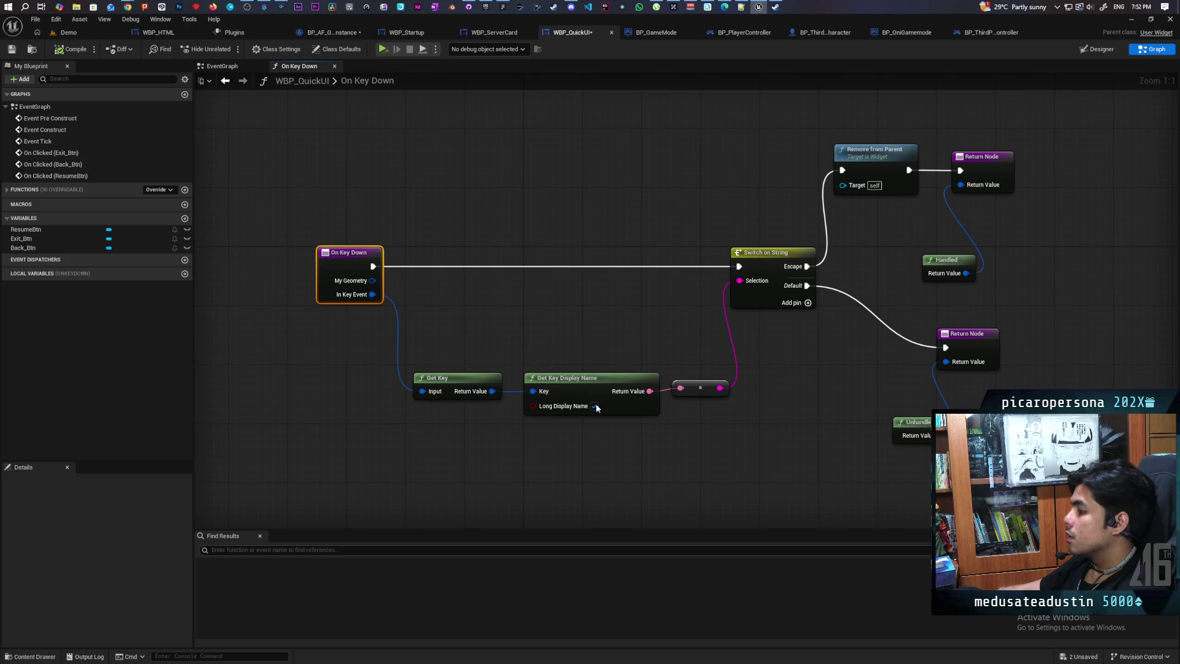
left_click_drag(494, 394, 711, 439)
mouse_move(607, 390)
left_mouse_down()
mouse_move(581, 378)
mouse_move(519, 383)
left_mouse_up()
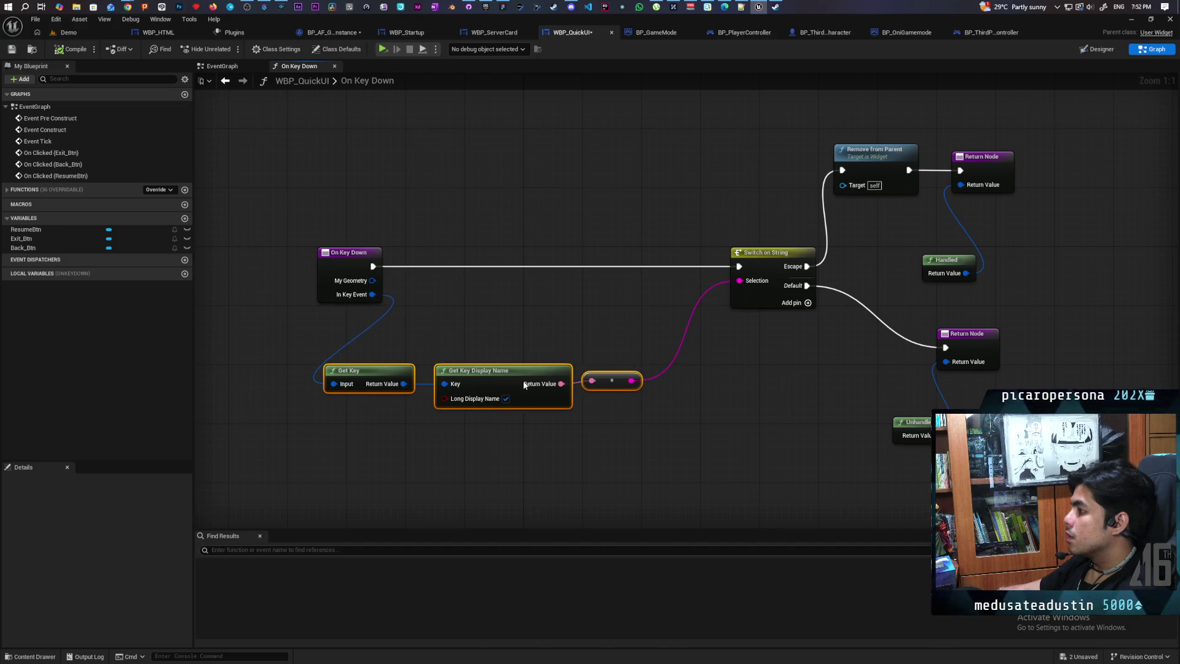
left_click(635, 320)
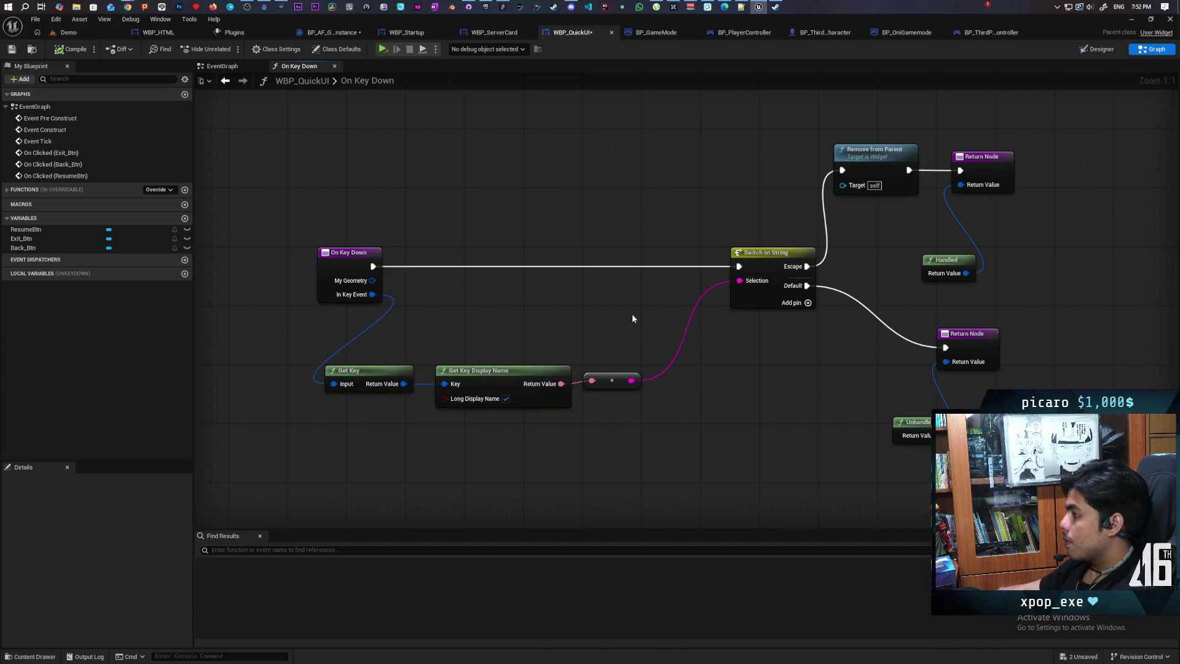
Paste a Print String node between On Key Down and Switch on String, then save all
key("ctrl+v")
mouse_move(653, 337)
left_mouse_down()
mouse_move(646, 289)
mouse_move(660, 263)
mouse_move(739, 267)
left_mouse_up()
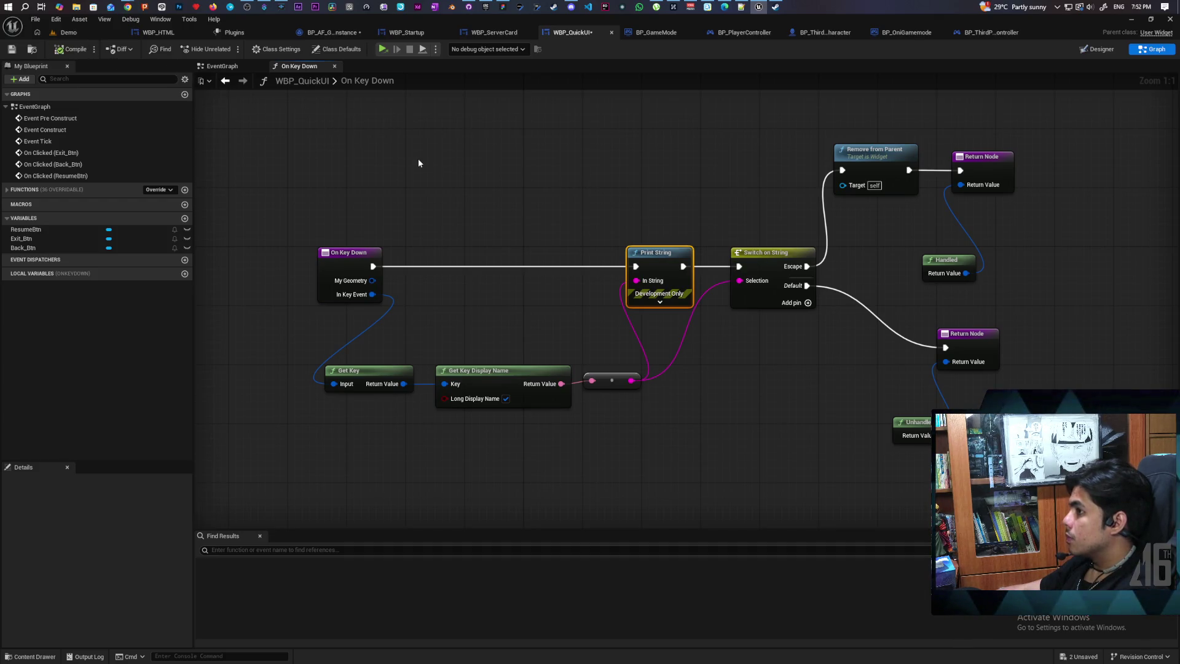
key("ctrl+shift+s")
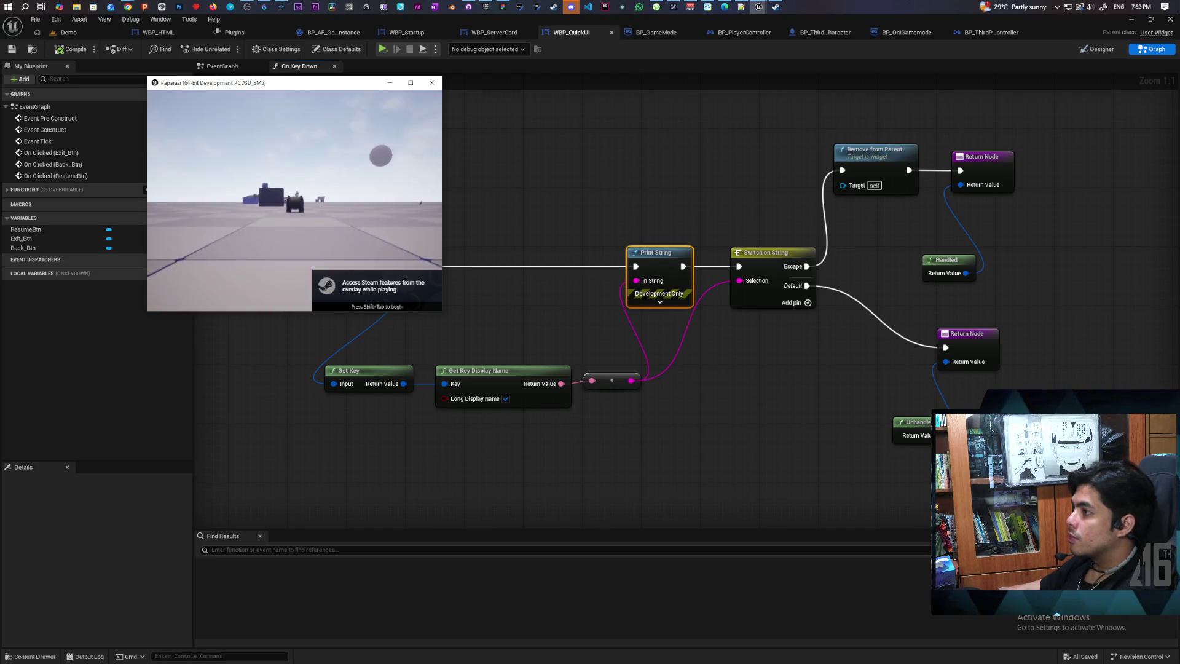
In the play test, open the pause menu, Resume, reopen it, and choose Quit Game
key("Escape")
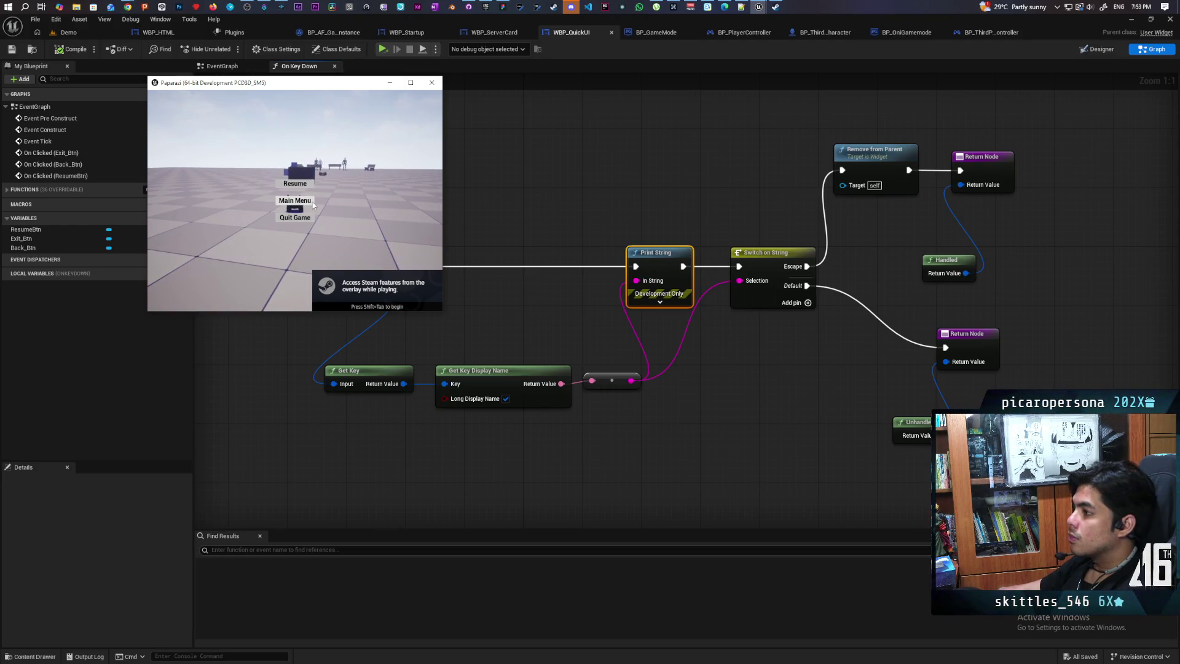
left_click(295, 183)
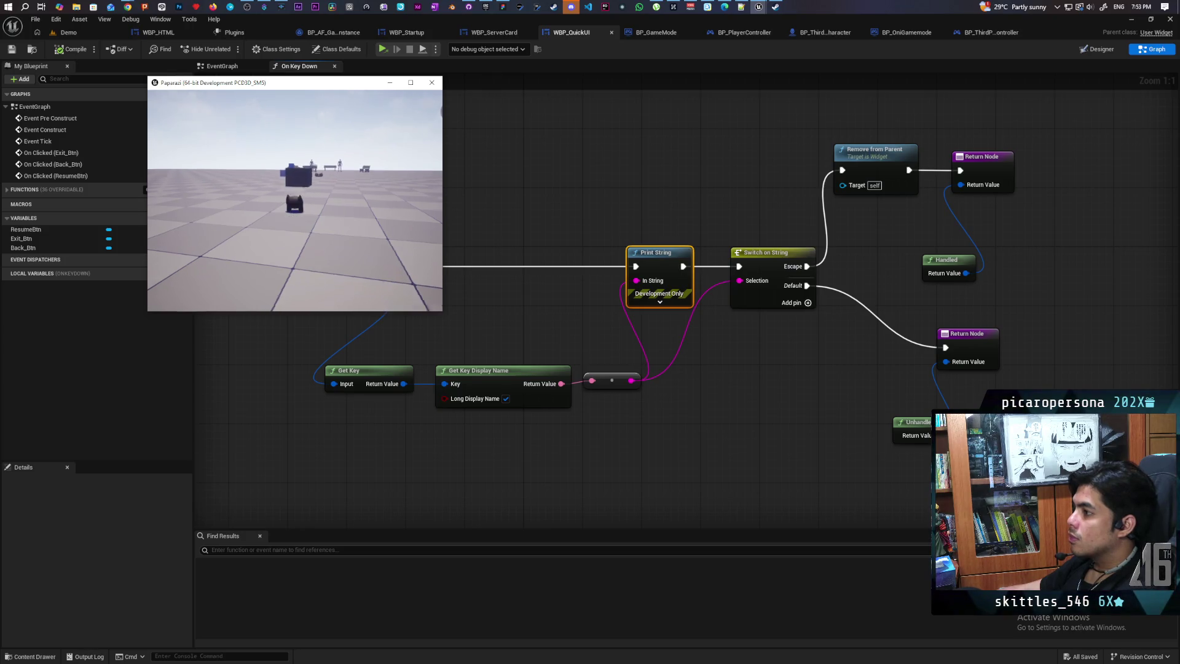
key("Escape")
left_click(309, 220)
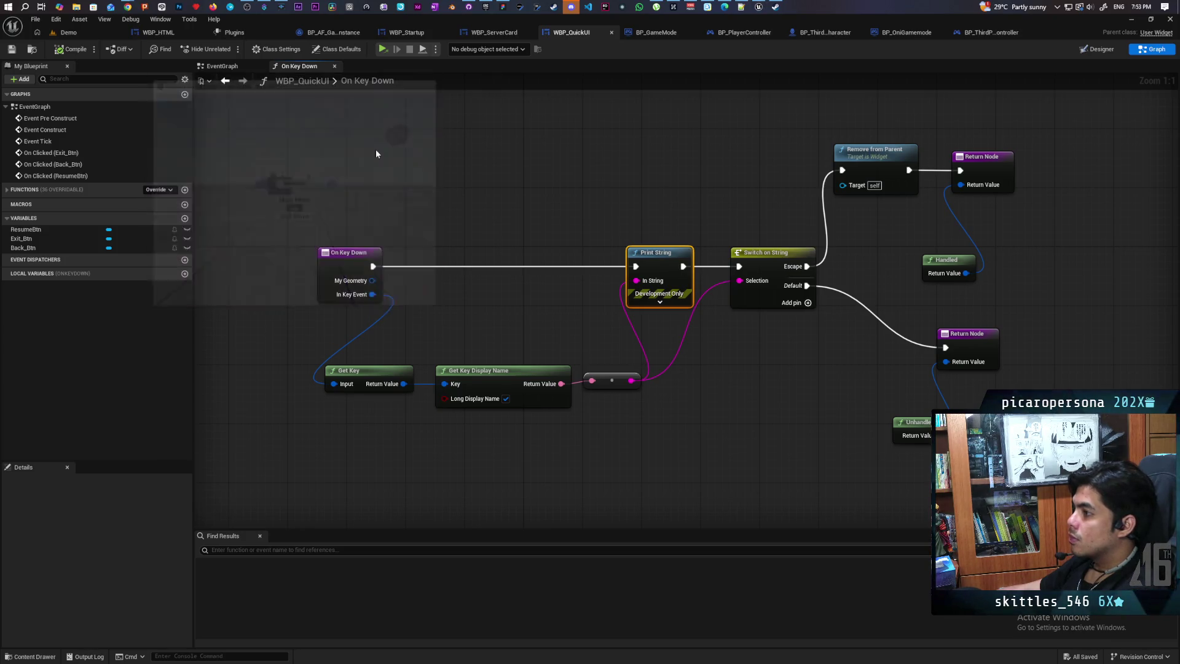
left_click(159, 189)
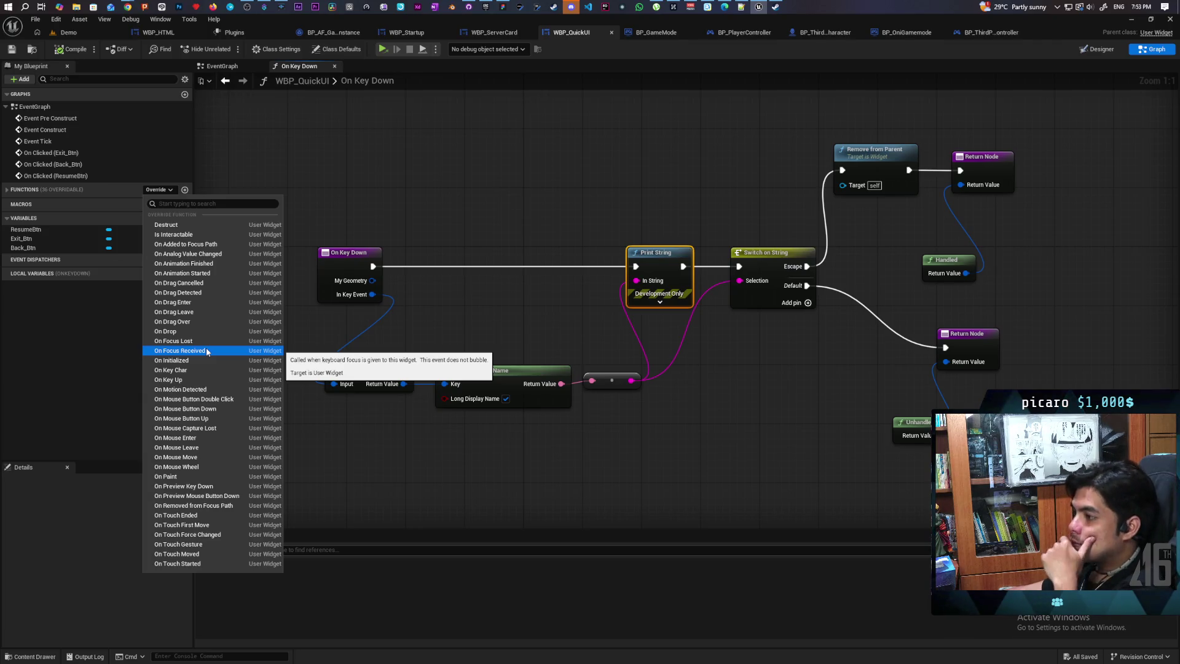
left_click(466, 449)
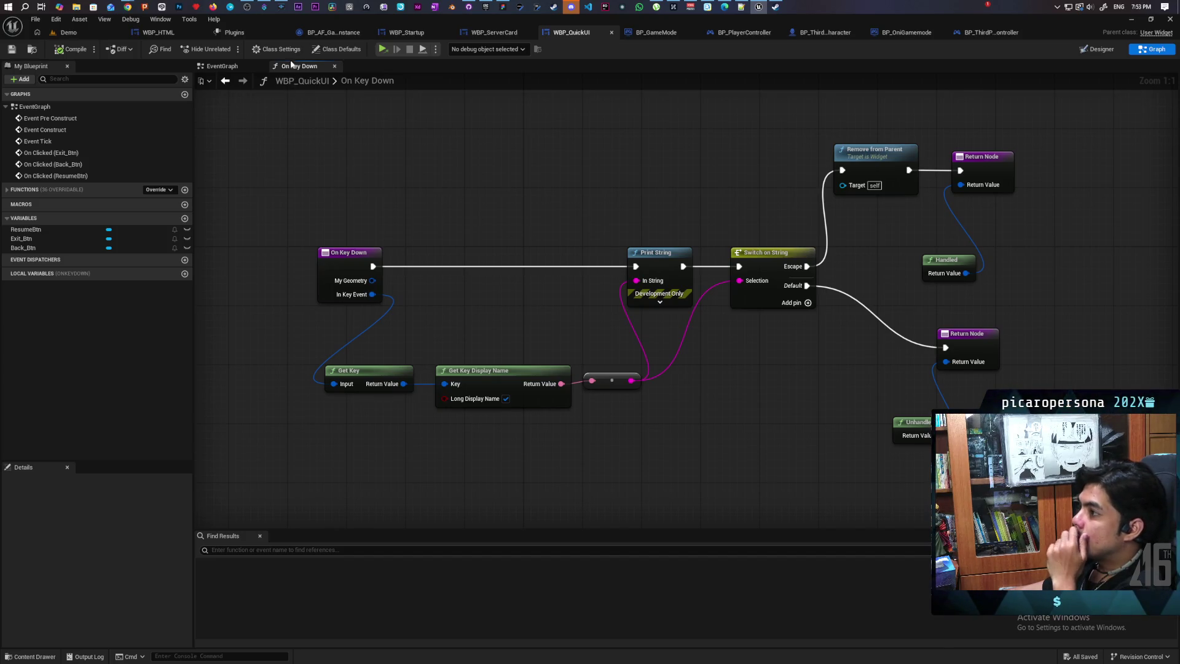
Enable Is Focusable under Interaction in WBP_QuickUI's Class Defaults
left_click(327, 50)
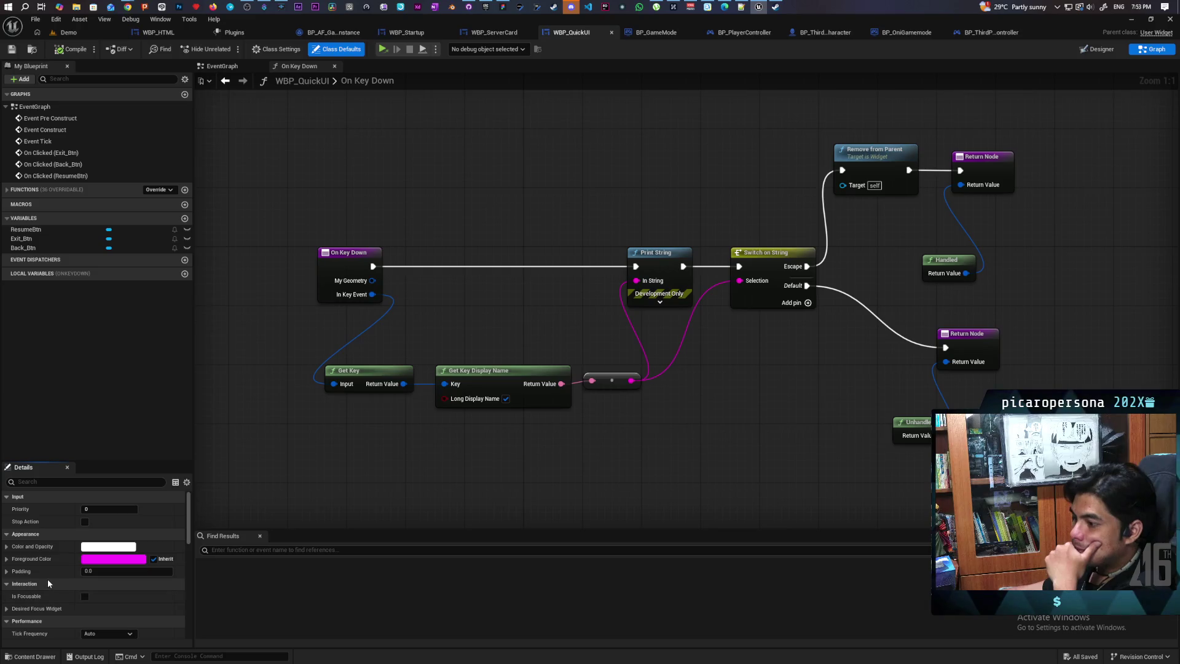
scroll(47, 579, "down", 1)
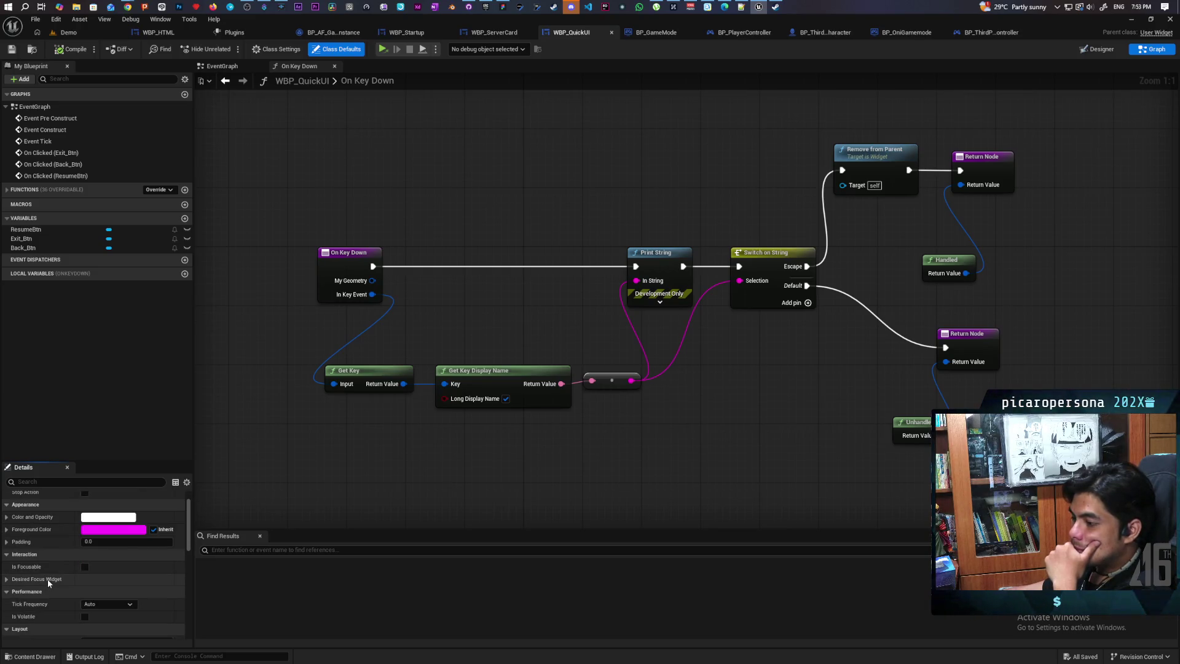
scroll(47, 579, "up", 1)
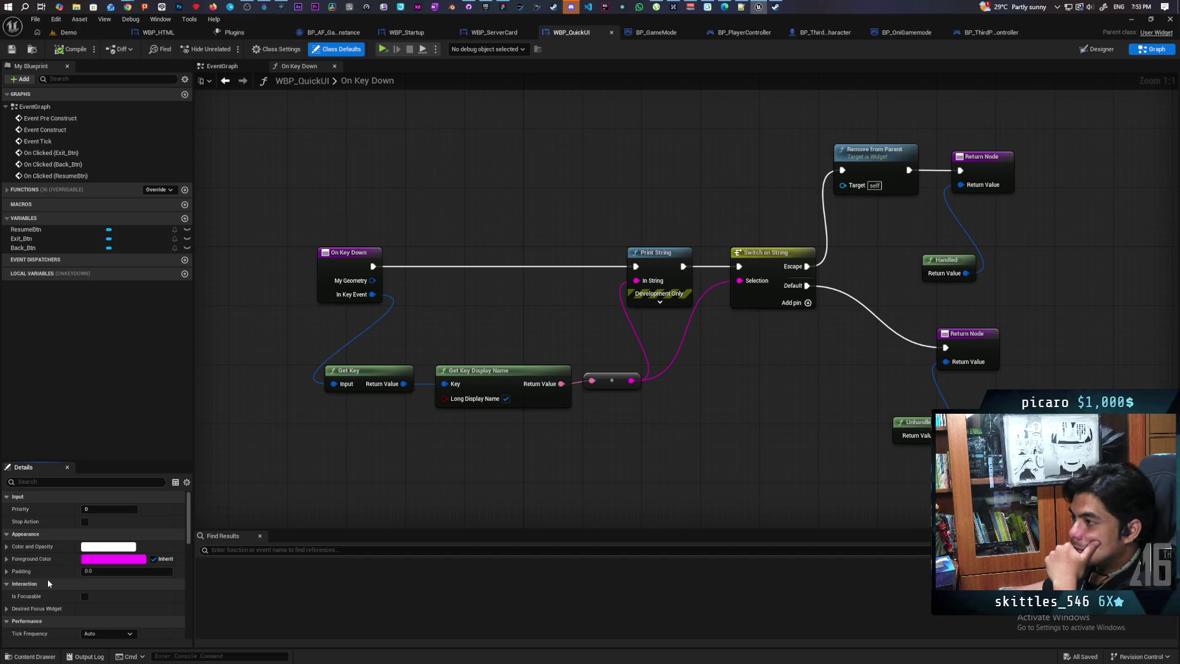
left_click(85, 597)
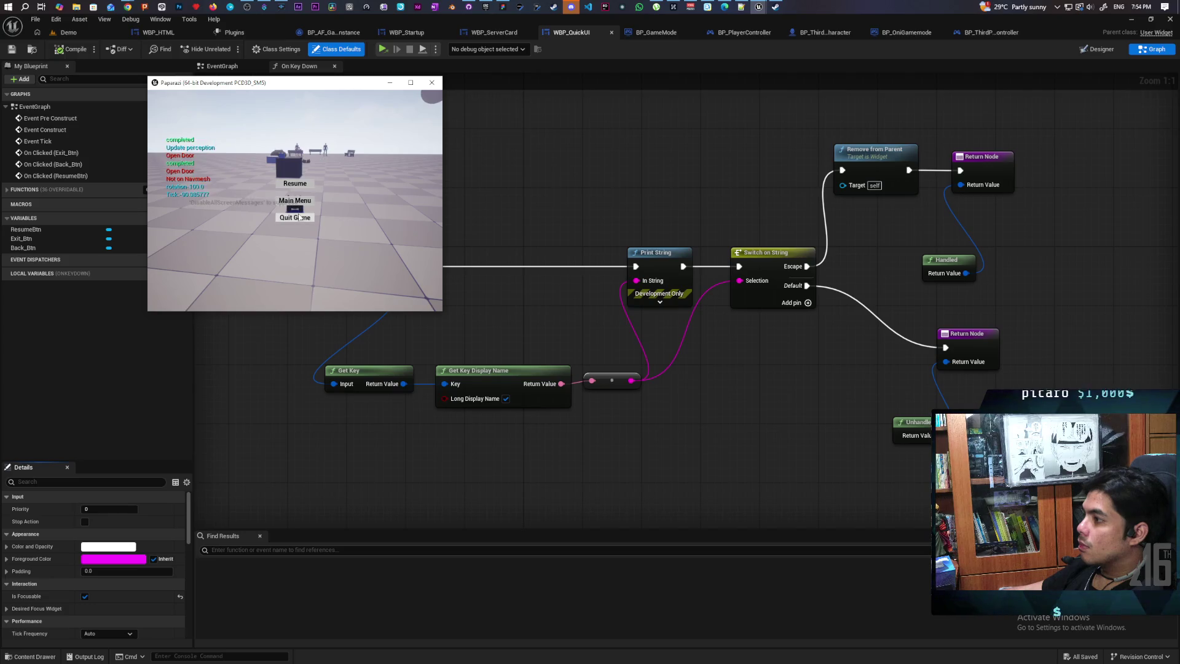
Resume from the pause menu, reopen it with Escape, and close the test game window
left_click(304, 184)
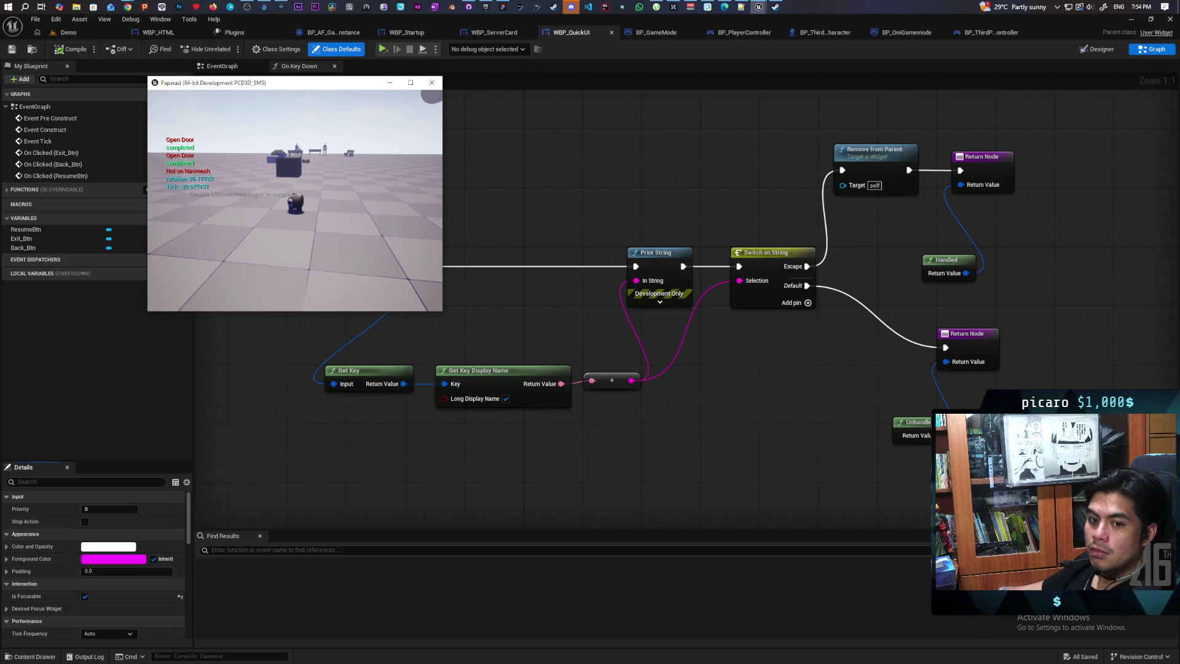
key("Escape")
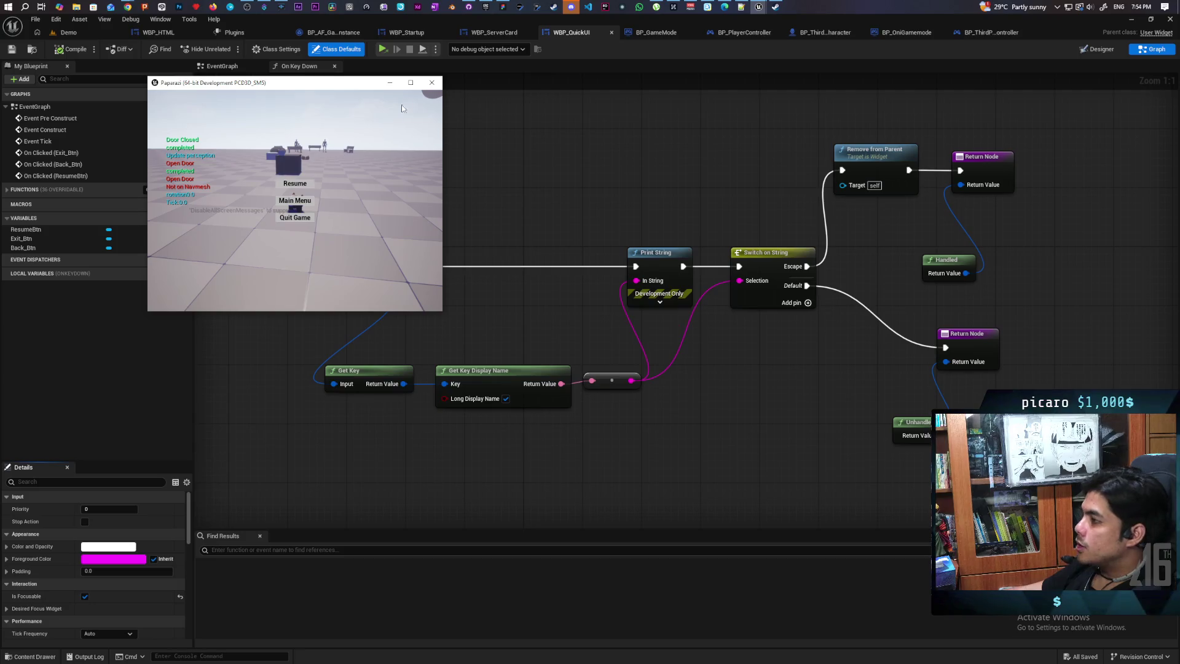
left_click(432, 82)
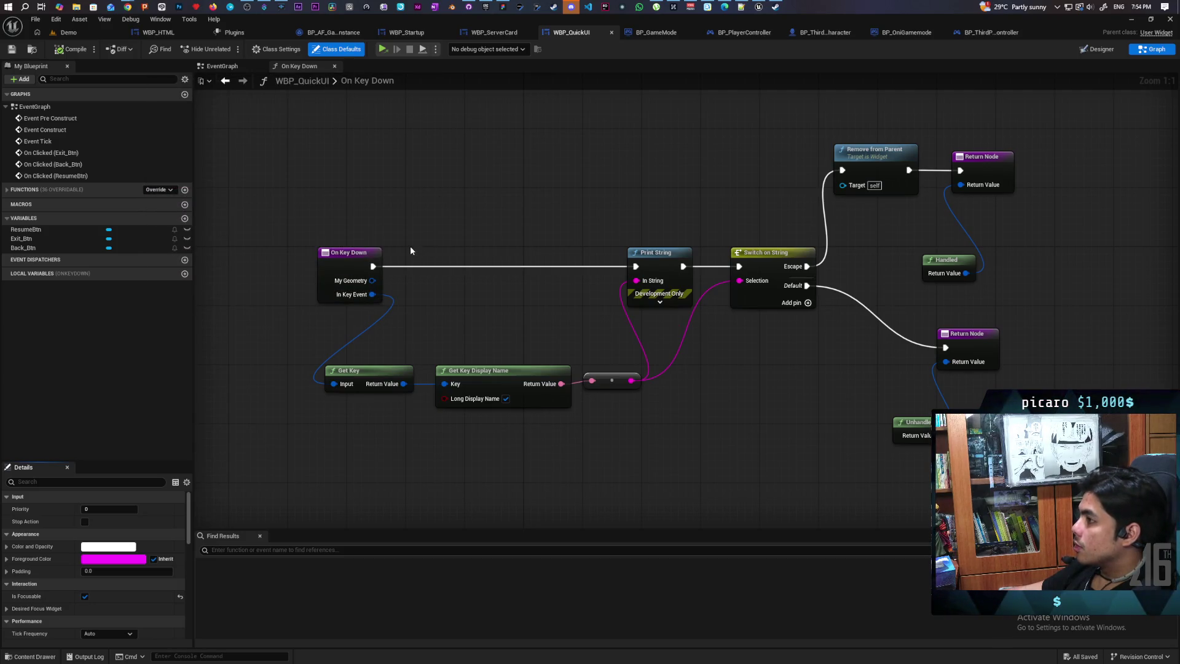
Bring the Chrome window forward and close the Gyazo tab
mouse_move(133, 9)
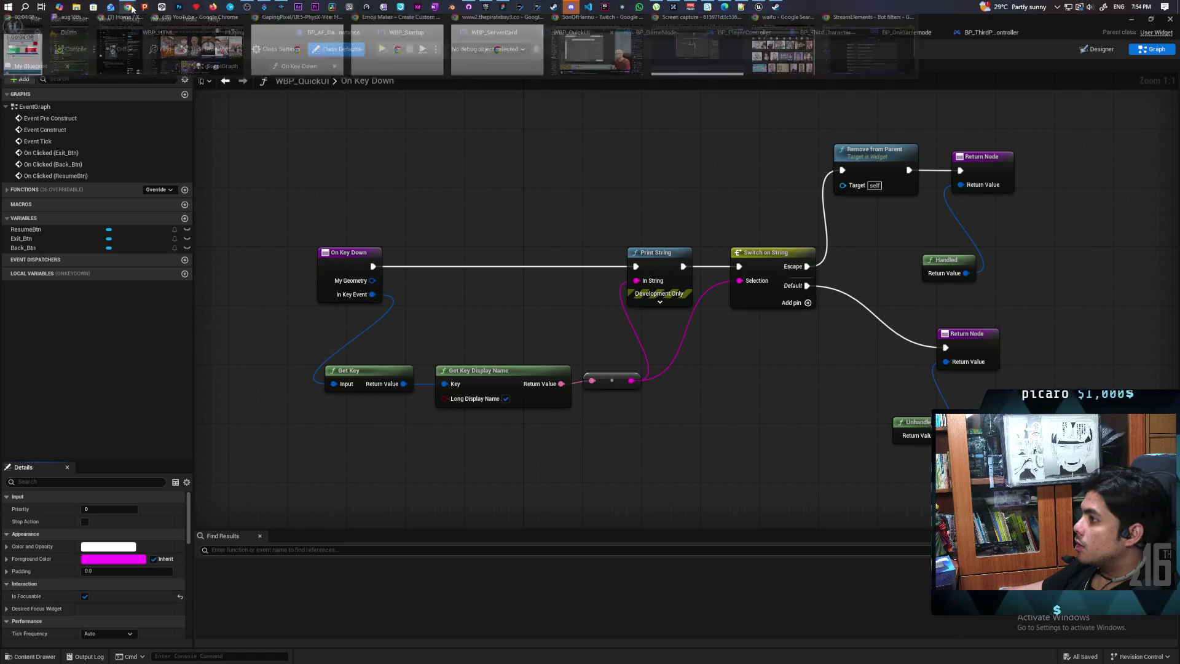
mouse_move(730, 59)
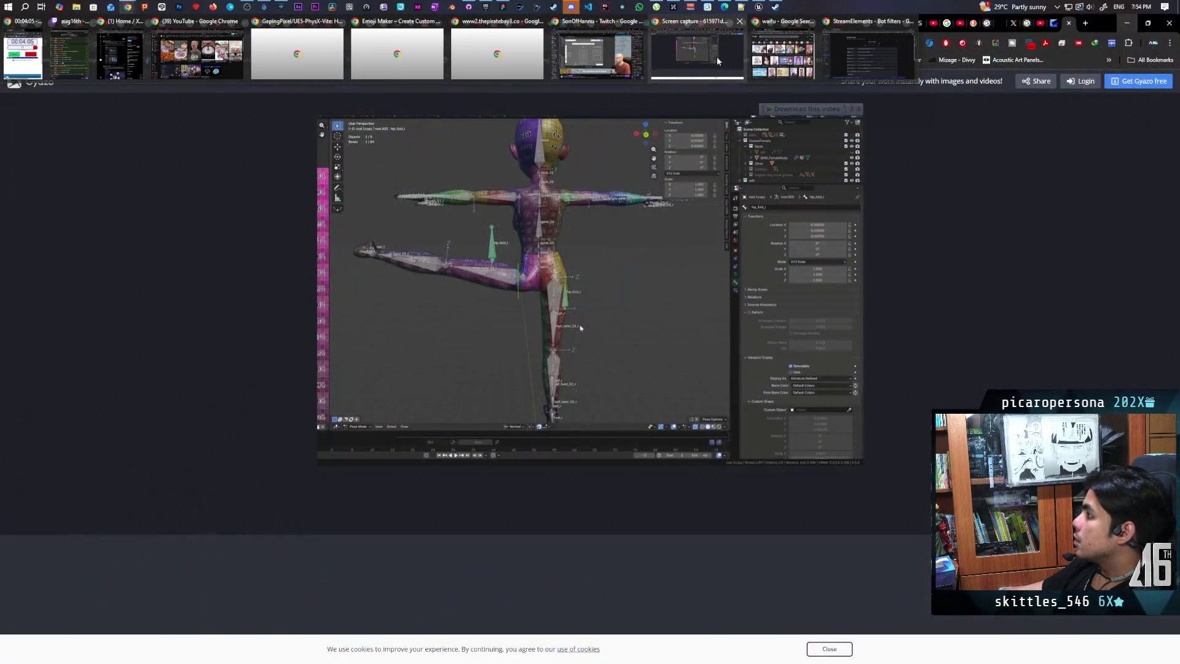
left_click(717, 56)
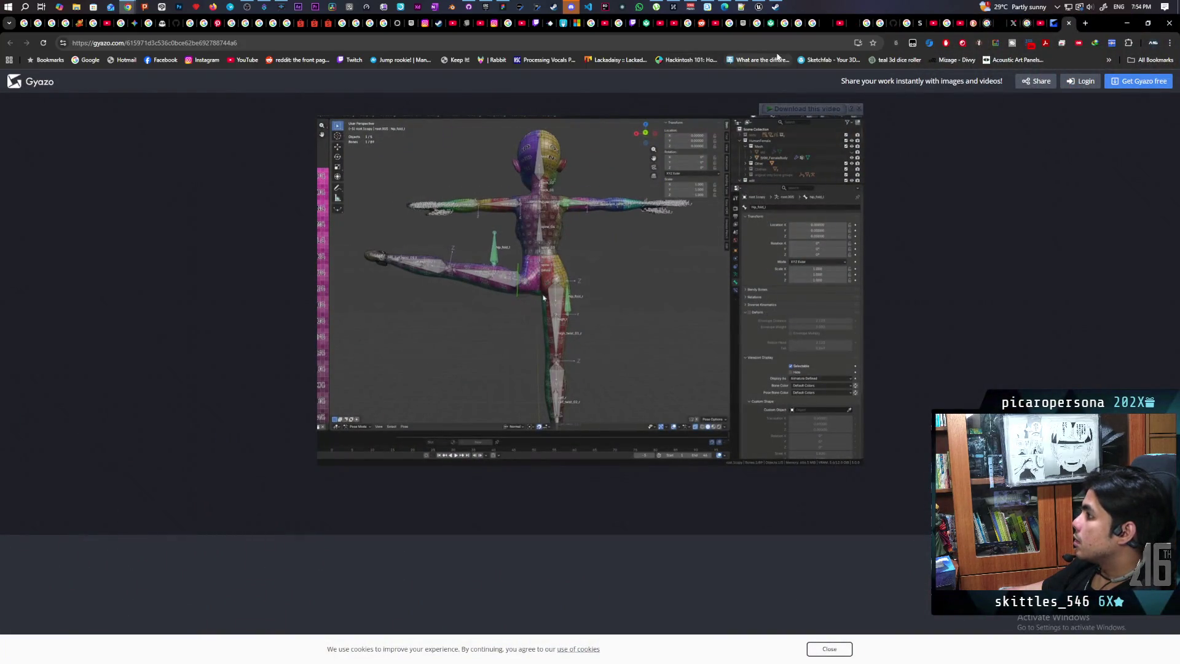
left_click(1069, 24)
Search Google for 'on key down not firing on widget ue5', then minimize Chrome
type("on key down not ")
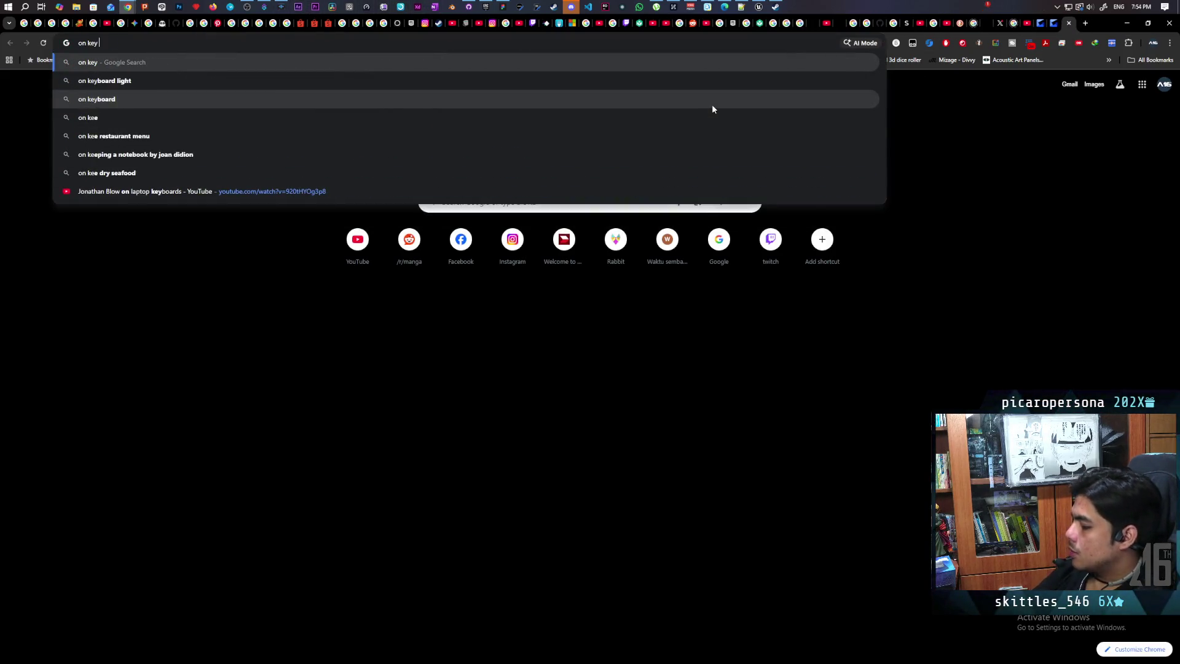
type("firi")
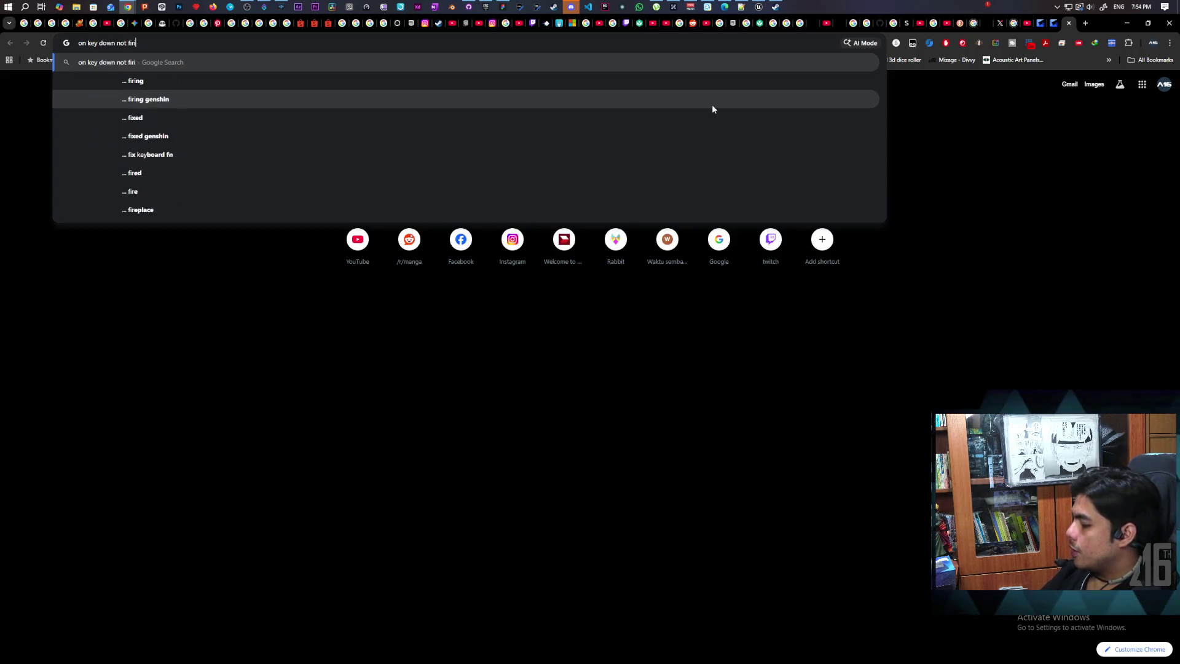
type("ng on widget ue5")
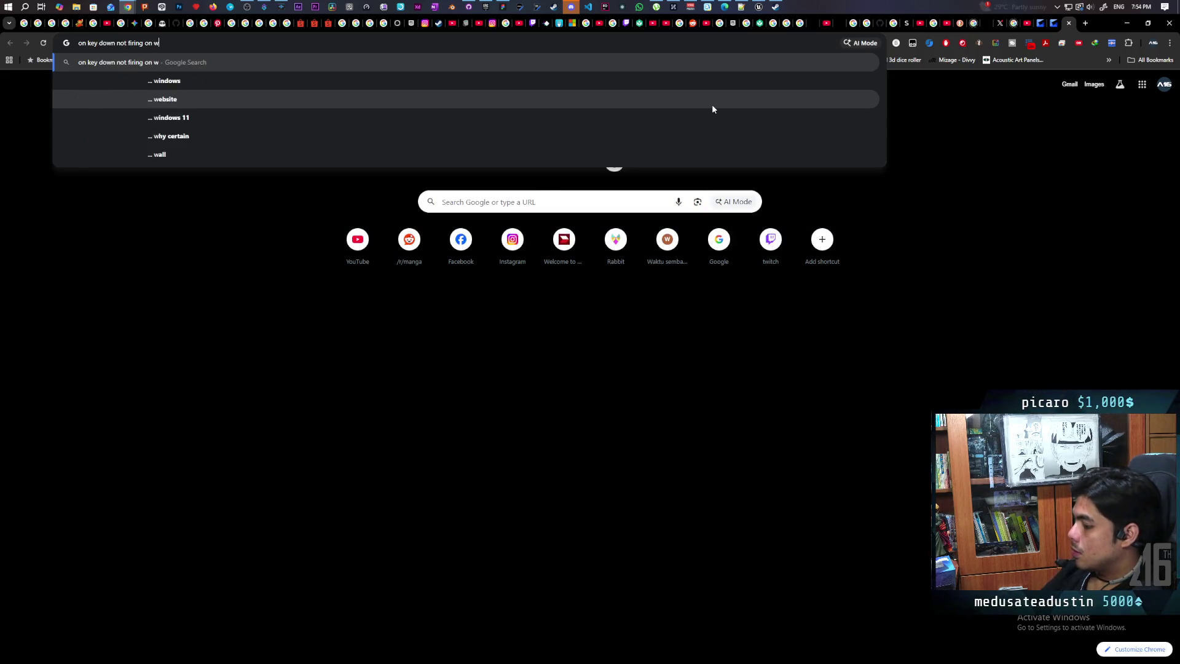
key("Return")
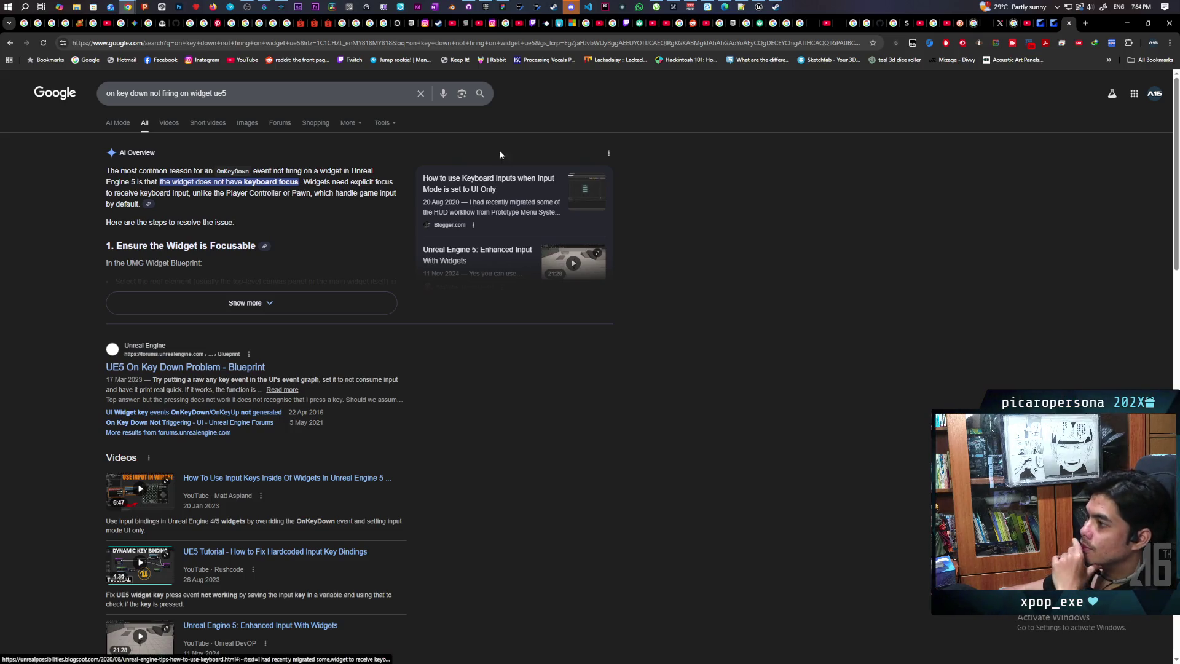
left_click(1128, 25)
Show the Back_Btn and Exit_Btn event chains in WBP_QuickUI's EventGraph
left_click(222, 66)
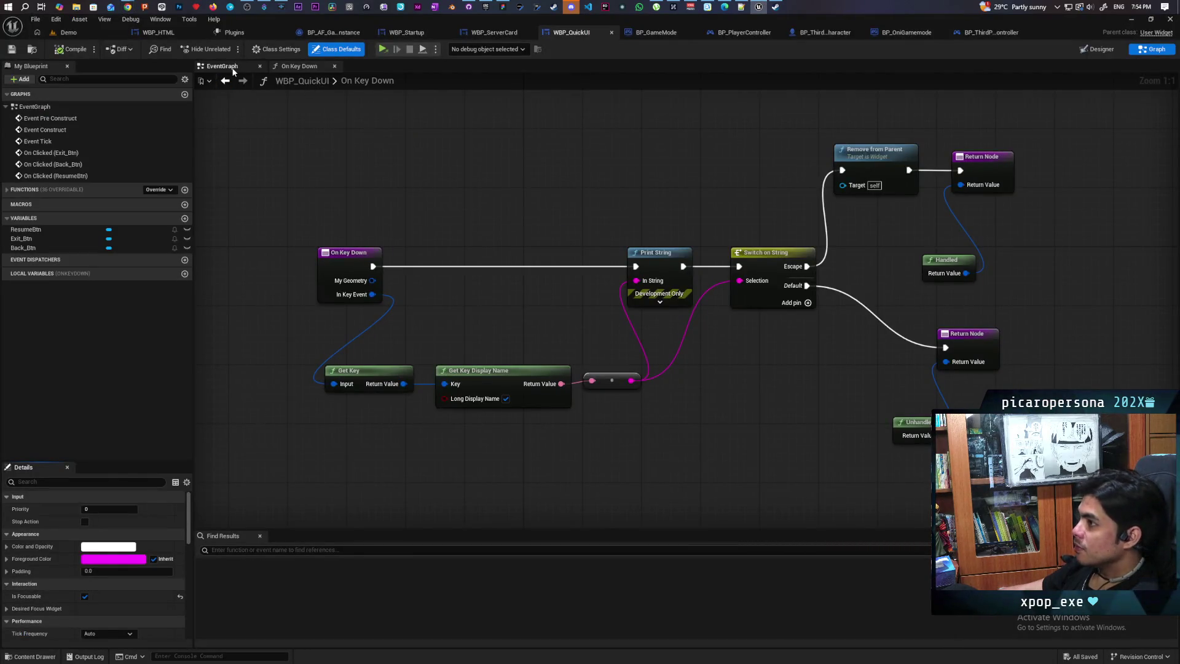
scroll(615, 308, "down", 3)
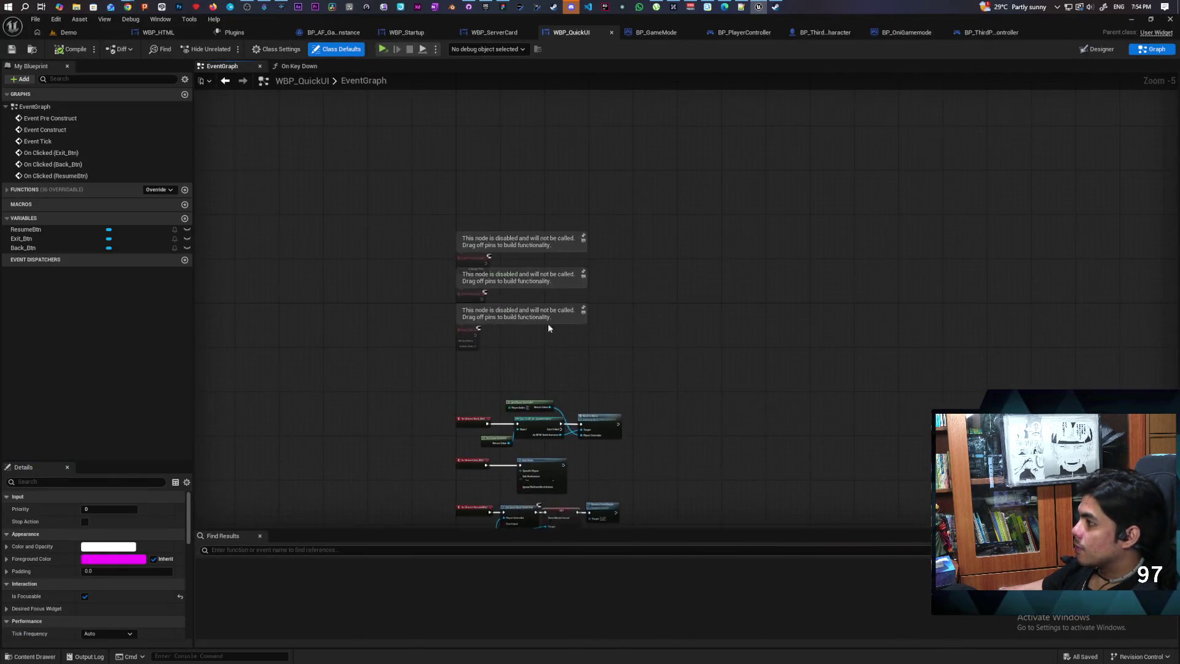
left_click_drag(494, 370, 497, 144)
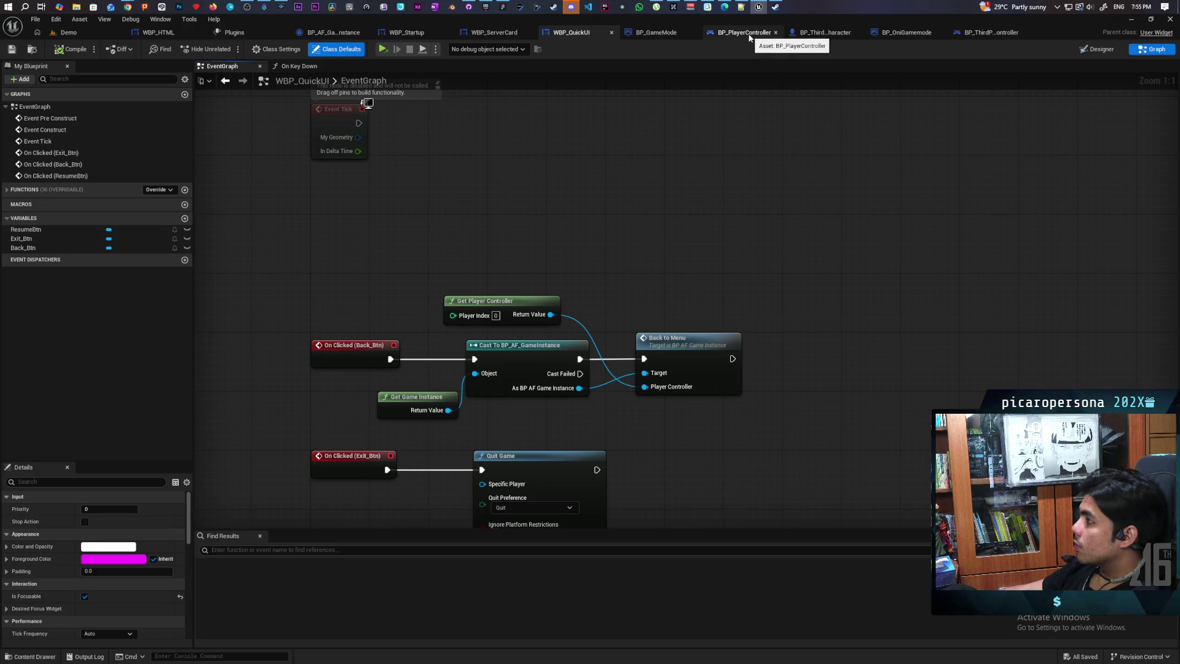
Switch to BP_ThirdPersonPlayerController's event graph and drag from the Quick UI getter node
left_click(745, 35)
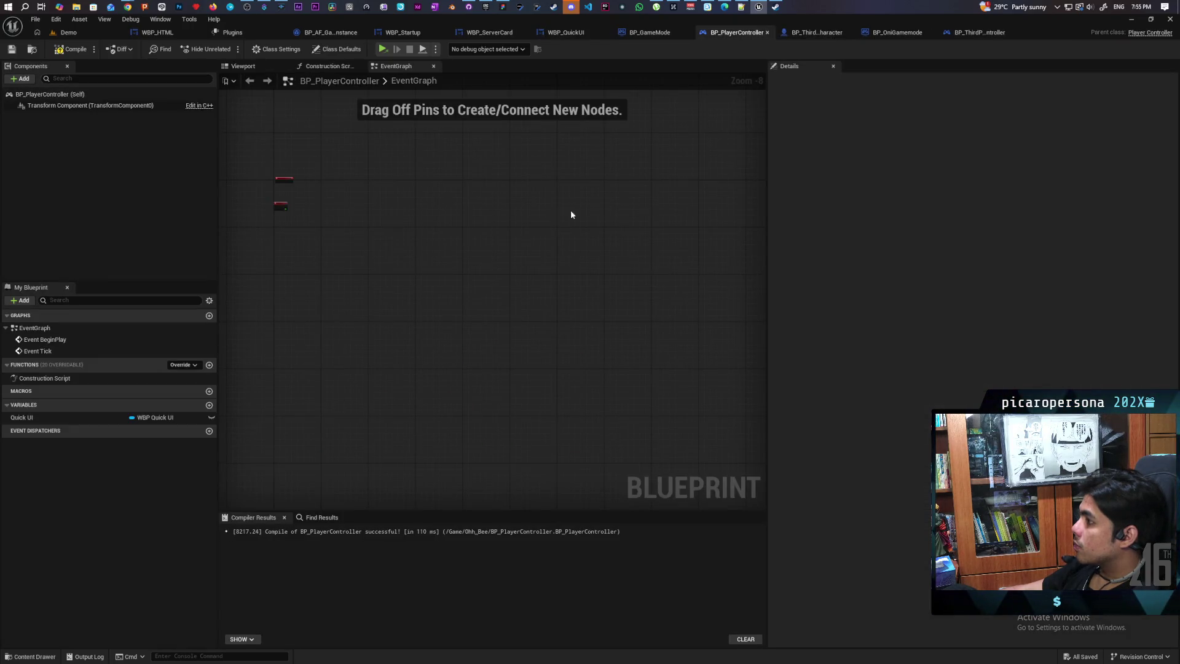
left_click(898, 32)
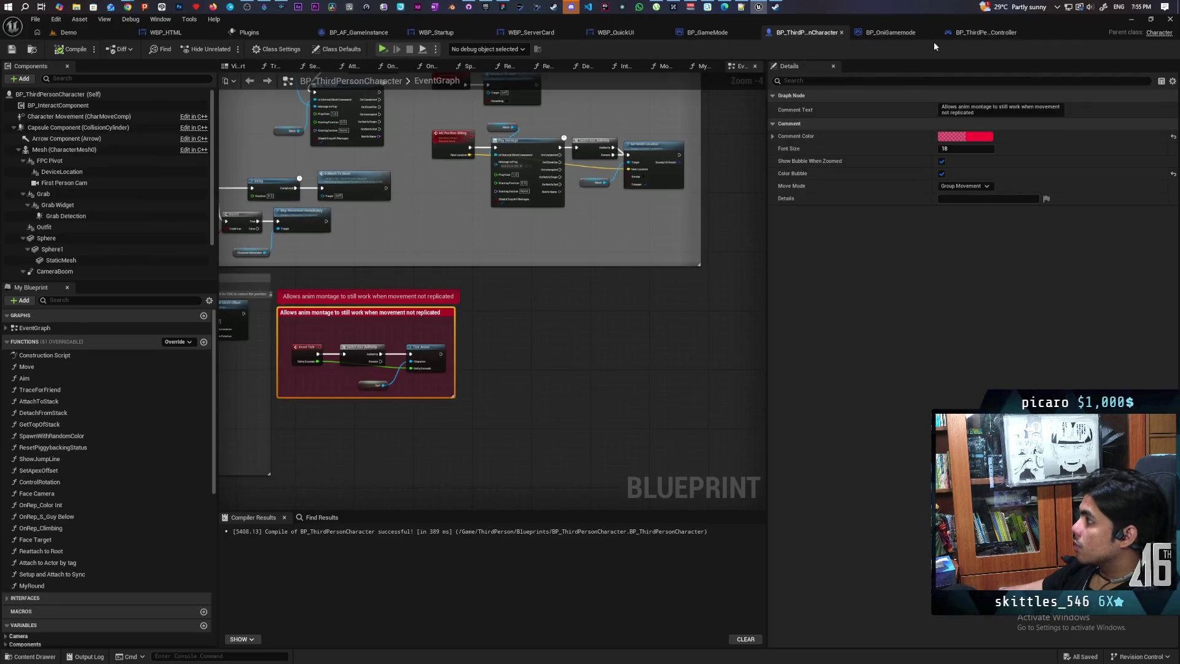
left_click(977, 32)
scroll(636, 262, "up", 4)
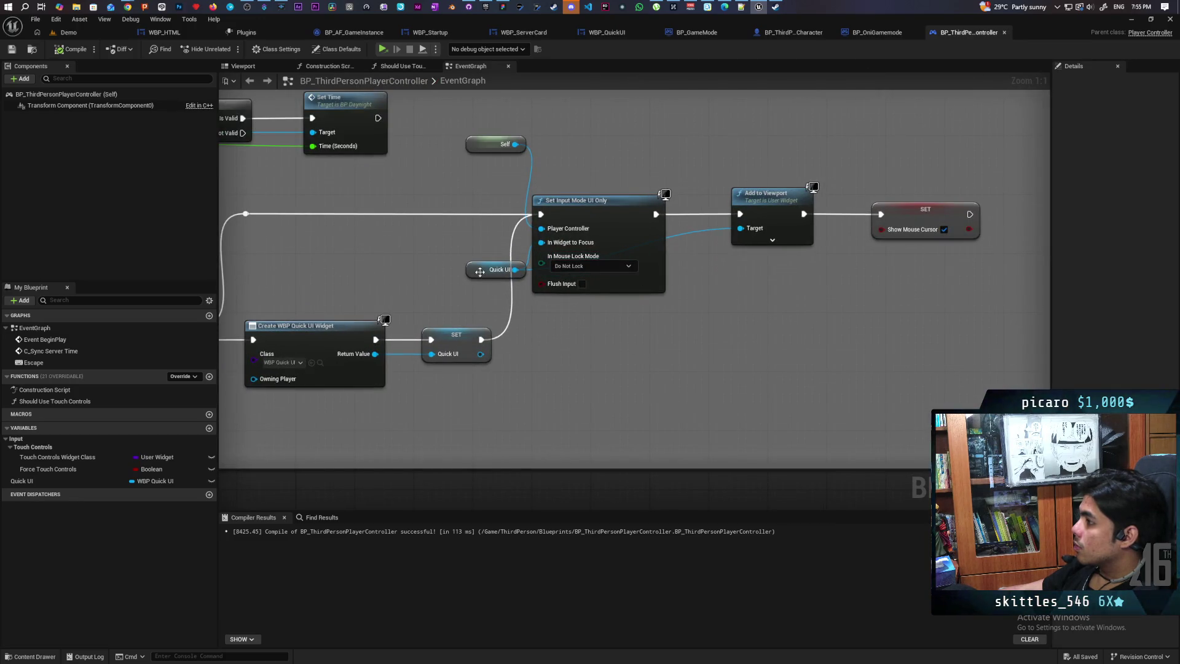
mouse_move(480, 275)
left_mouse_down()
mouse_move(442, 267)
mouse_move(624, 344)
left_mouse_up()
Insert a Set Keyboard Focus node on Quick UI between Add to Viewport and SET, then compile
type("set ke")
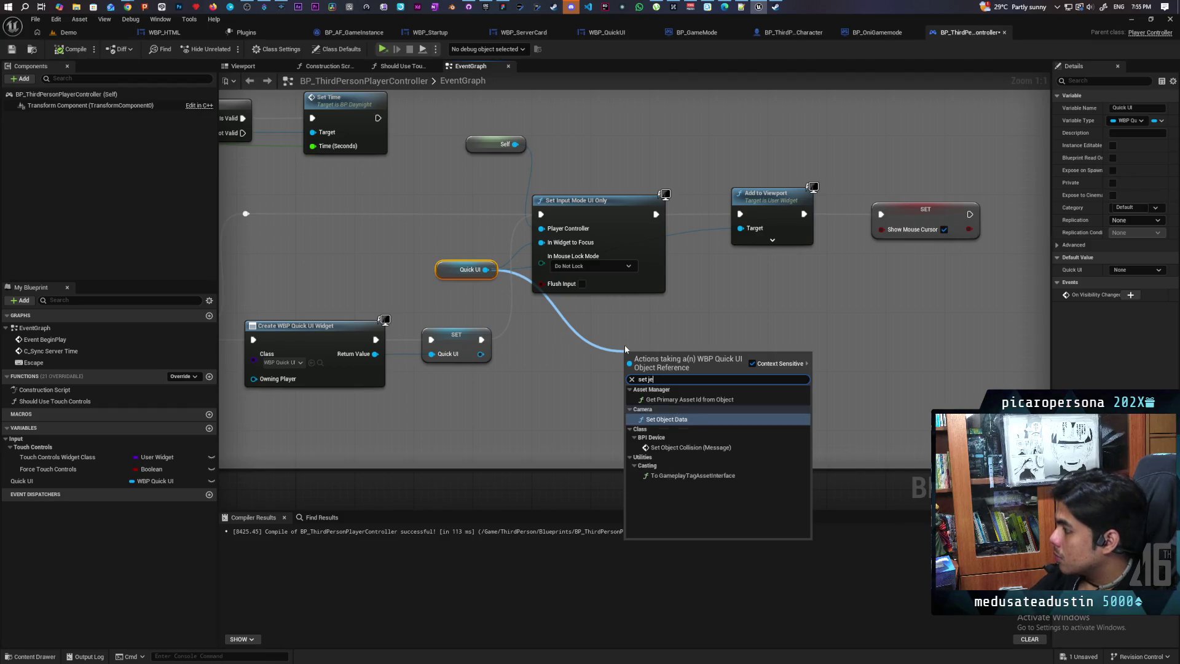
type("yg")
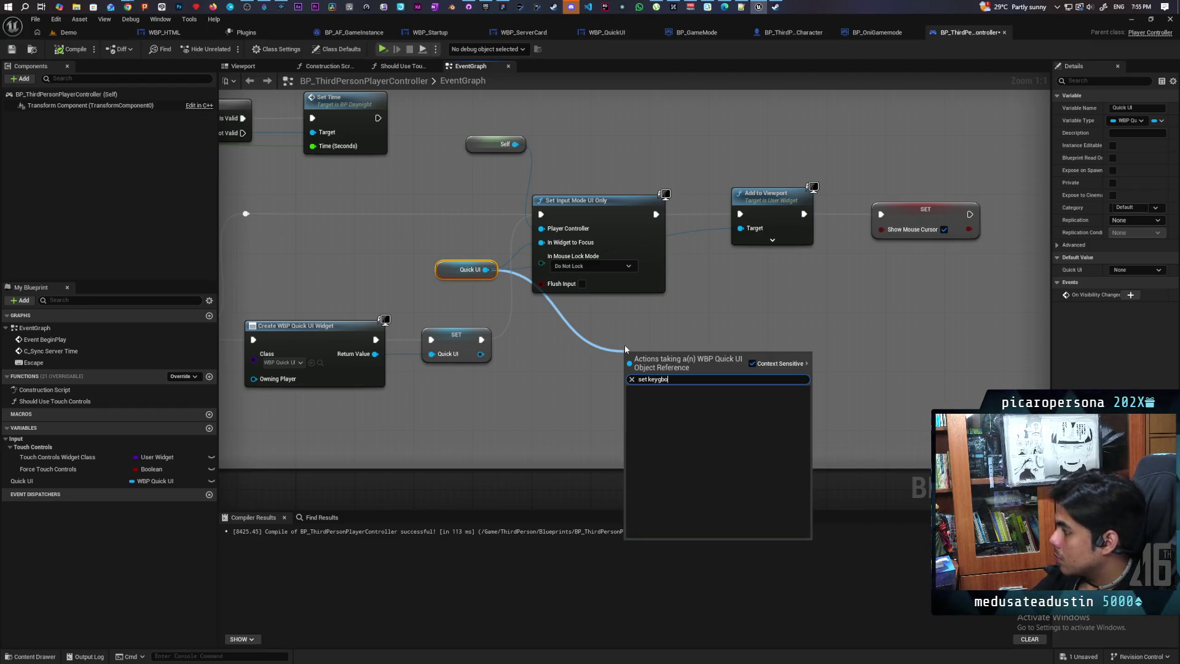
key("BackSpace")
key("Return")
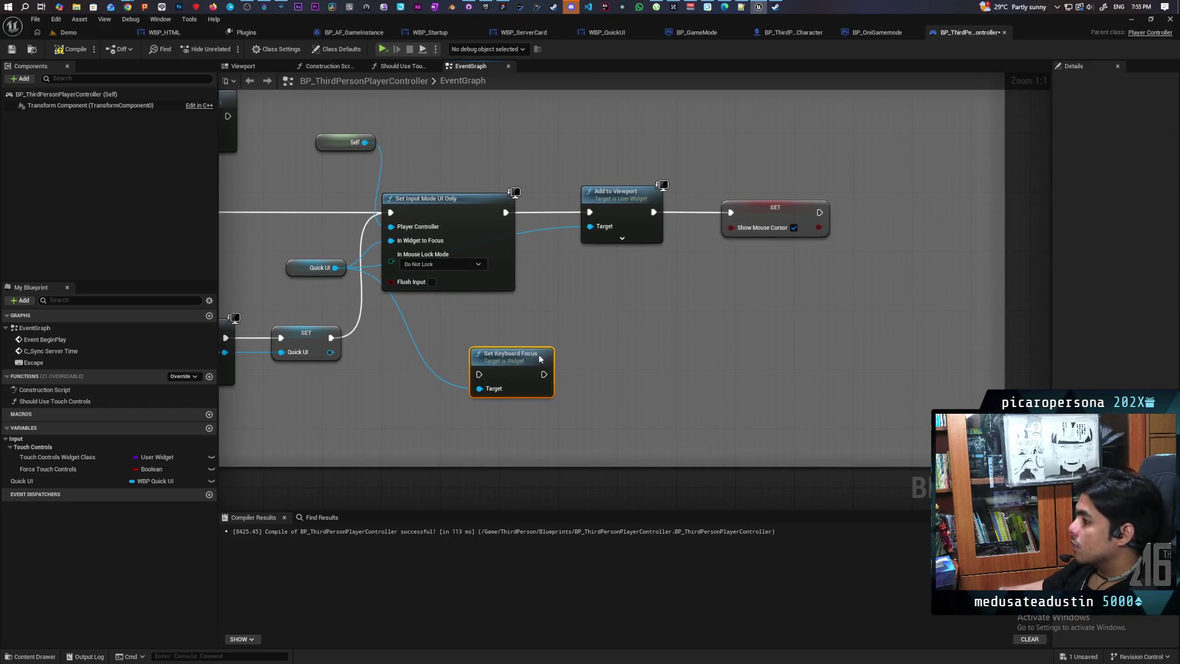
mouse_move(541, 356)
left_mouse_down()
mouse_move(729, 277)
mouse_move(829, 281)
left_mouse_up()
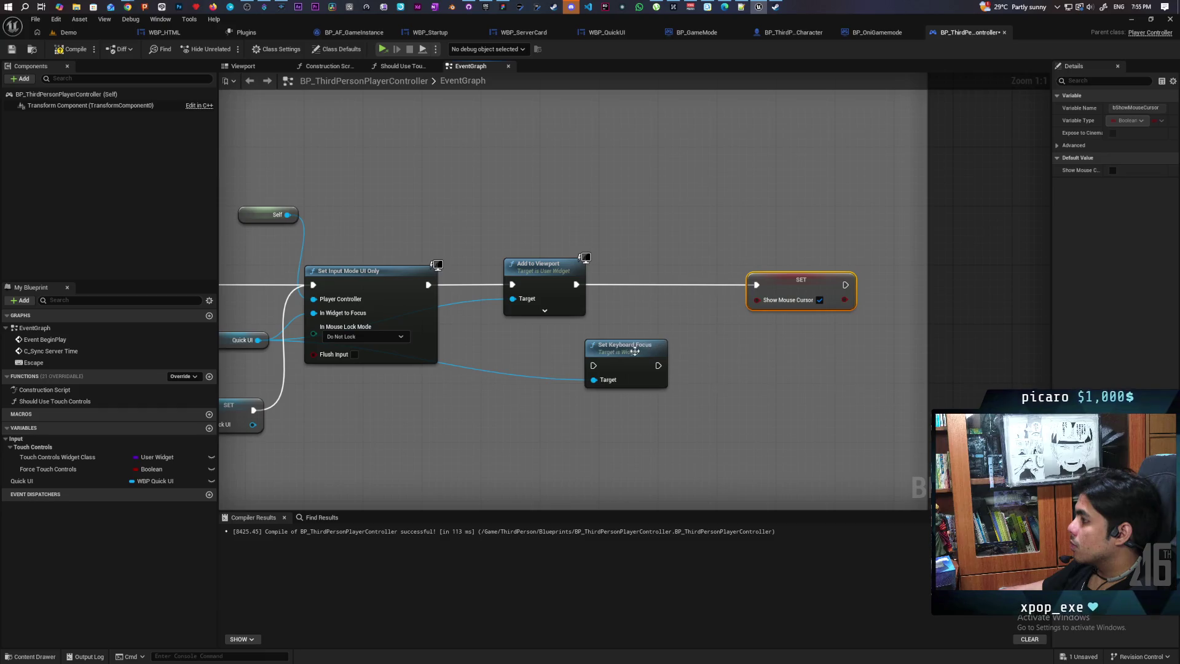
mouse_move(618, 349)
left_mouse_down()
mouse_move(641, 267)
mouse_move(651, 278)
left_mouse_up()
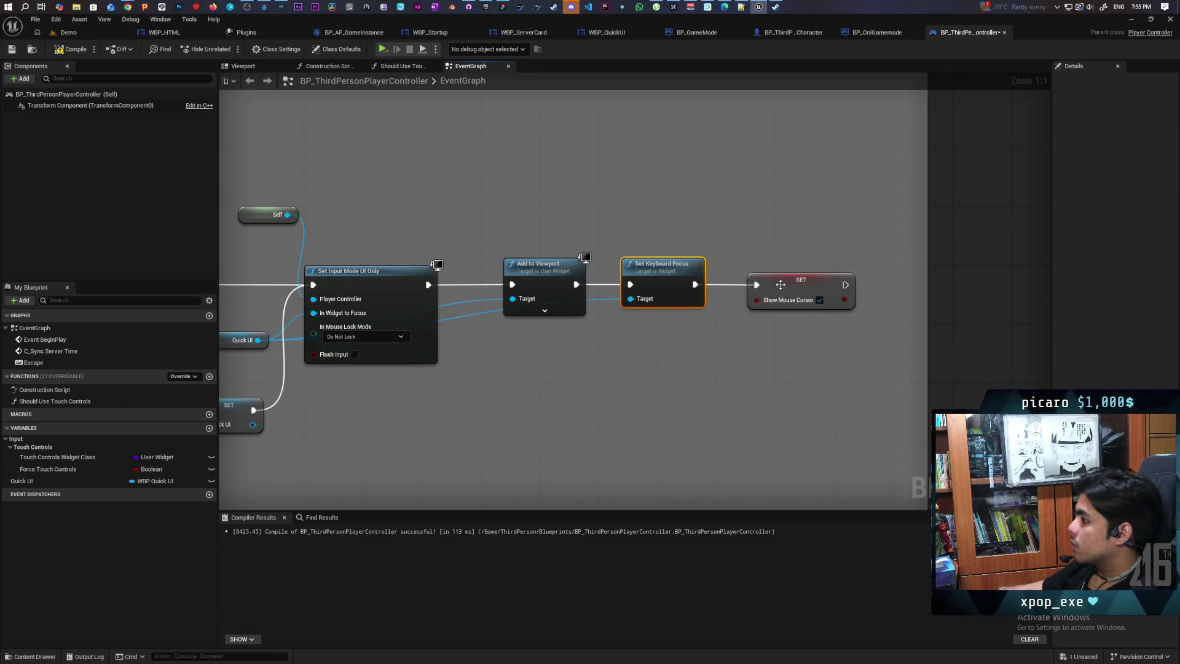
key("F7")
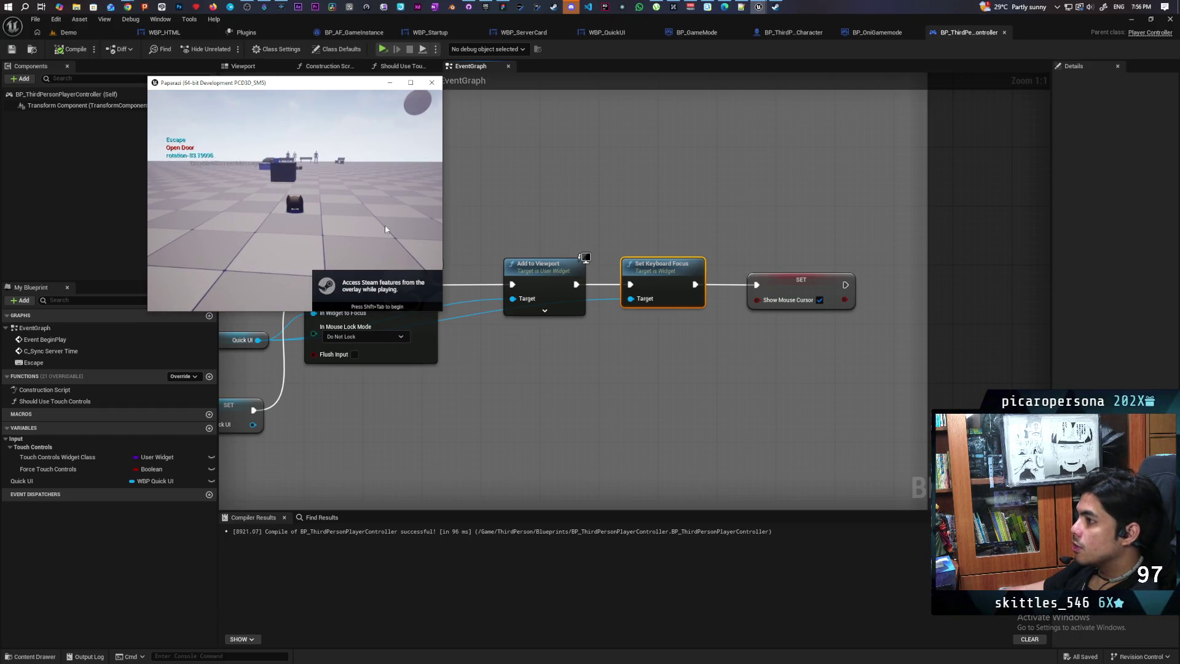
Close the running Paparazi play-test window and return to the editor
left_click(379, 191)
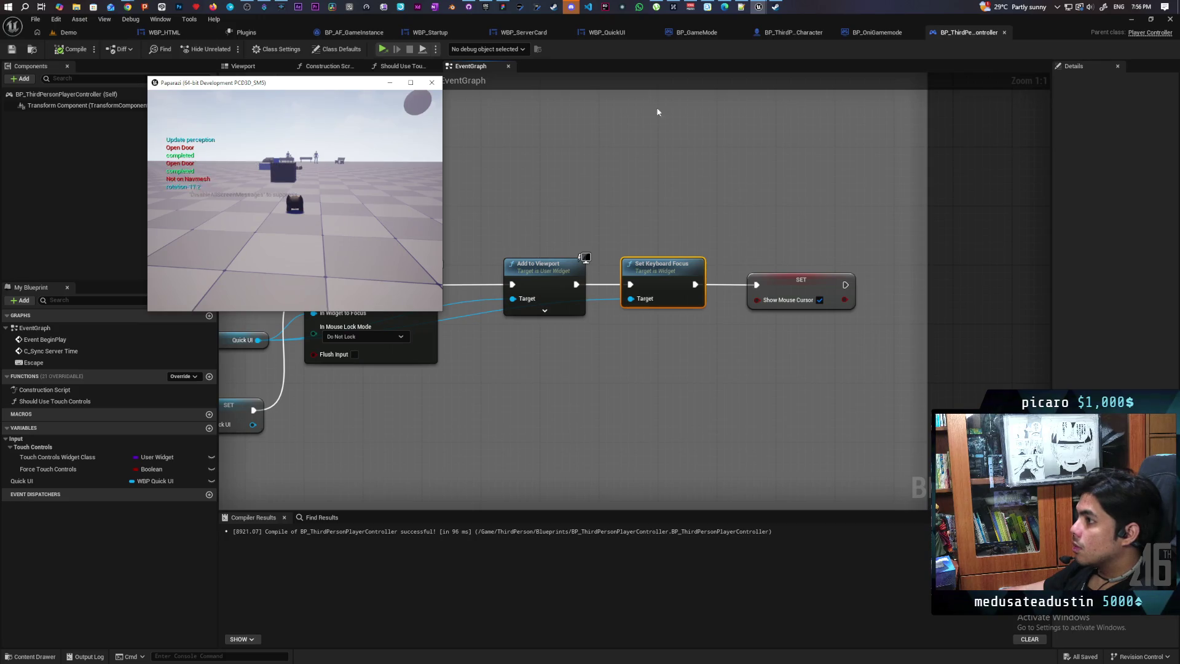
left_click(432, 82)
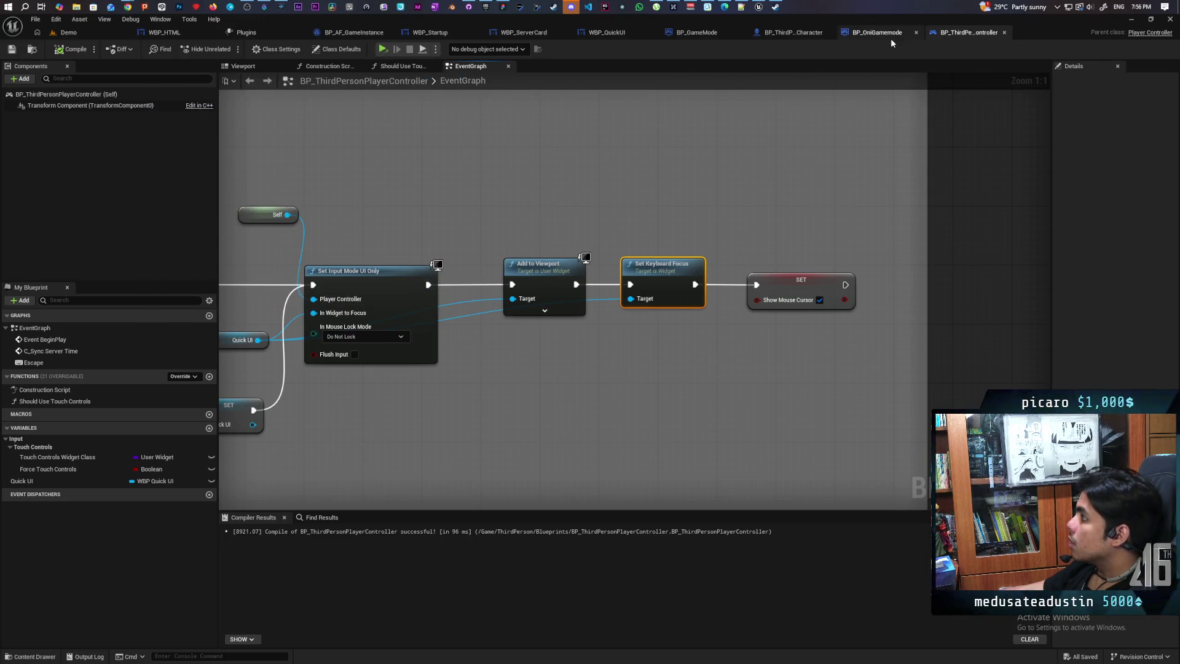
In WBP_QuickUI, add a custom event named Close wired to Set Input Mode Game Only
left_click(607, 32)
left_click_drag(579, 241, 573, 97)
scroll(452, 316, "up", 2)
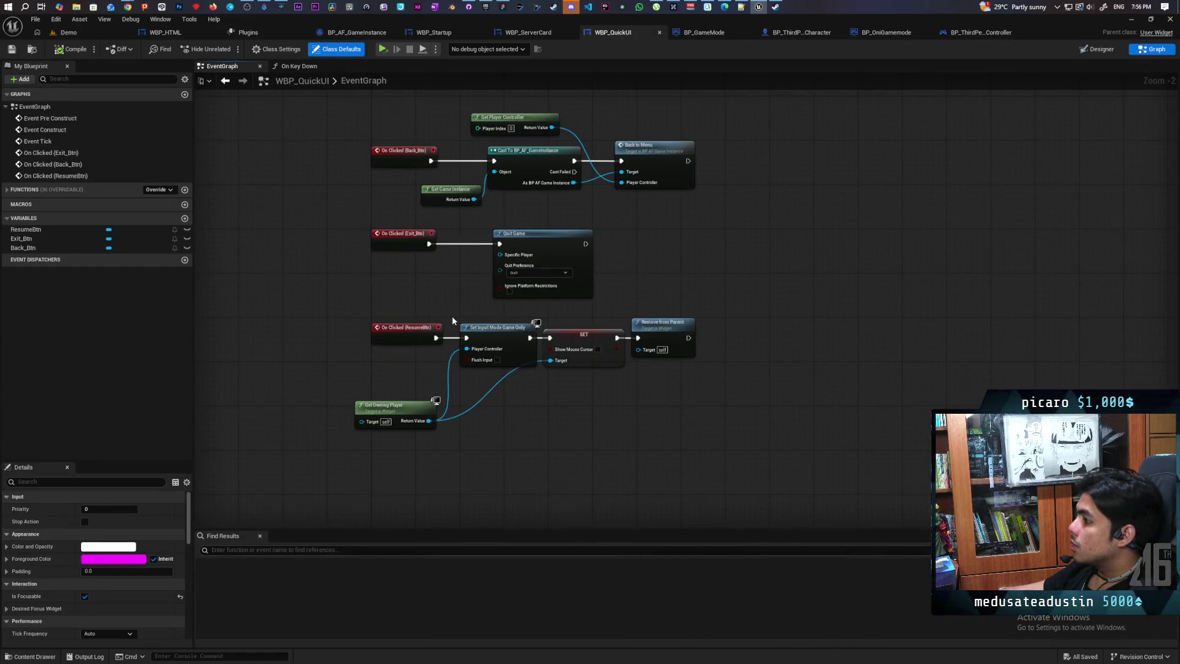
left_click_drag(471, 301, 308, 301)
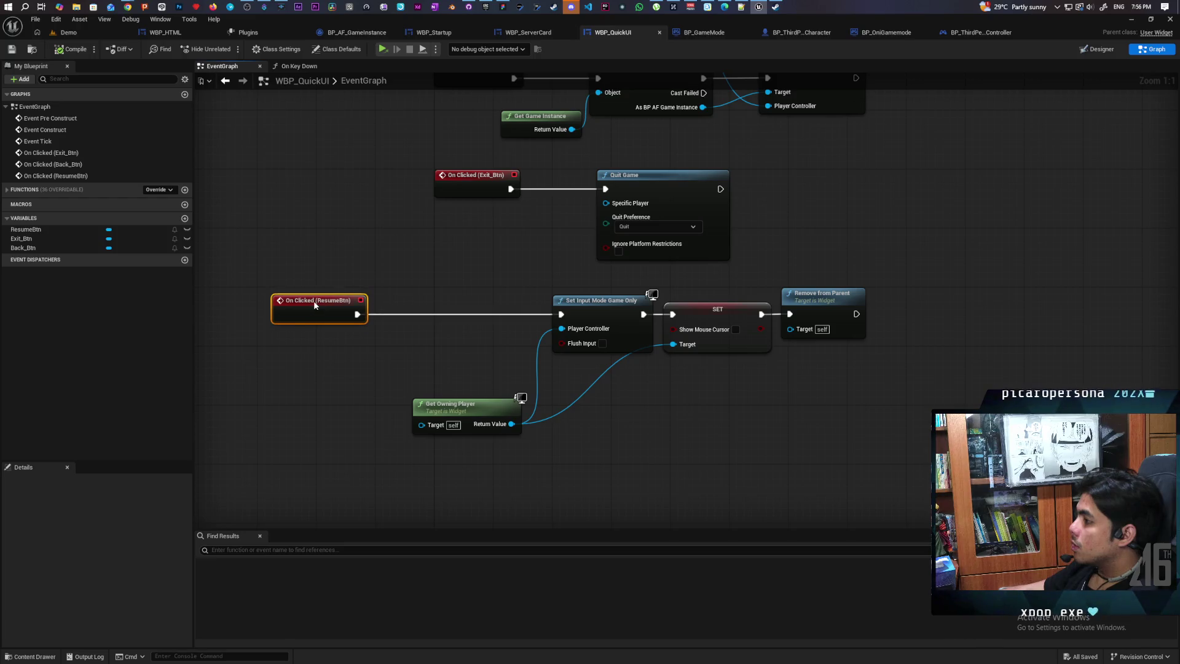
left_click(417, 288)
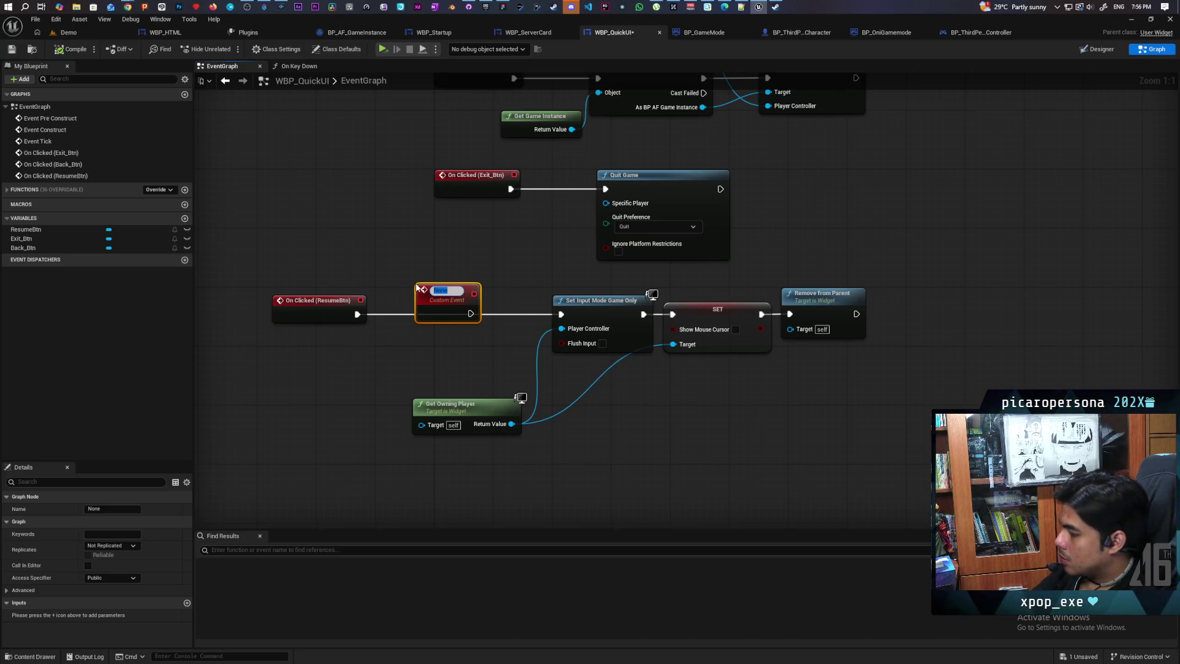
type("se")
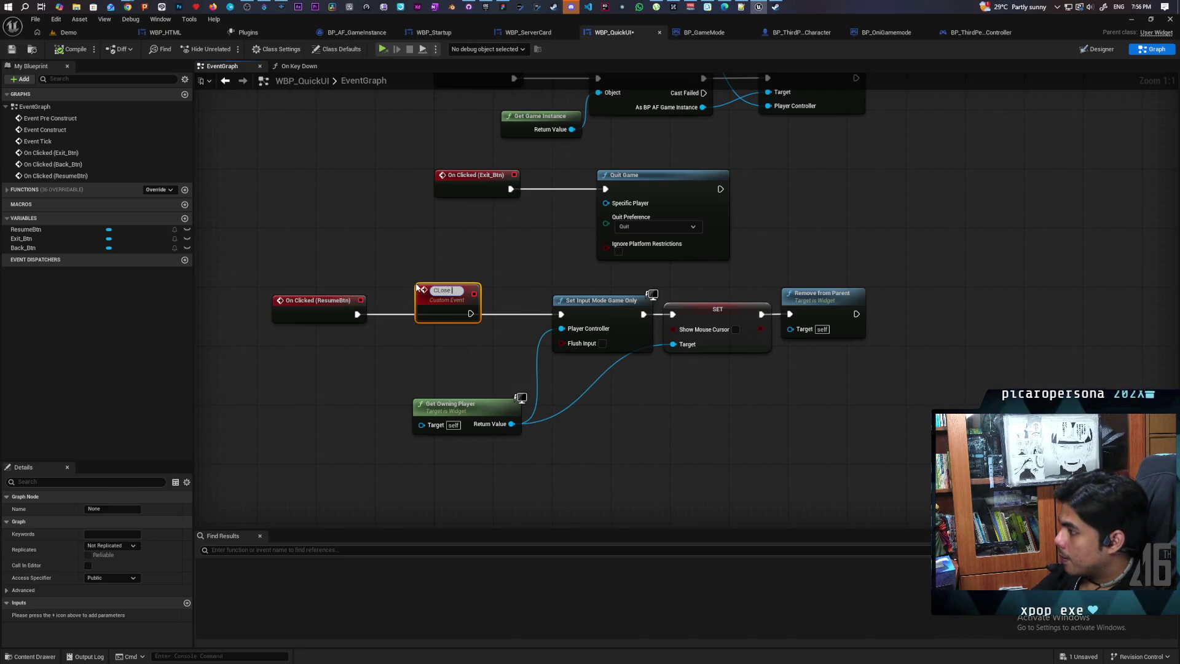
type("los")
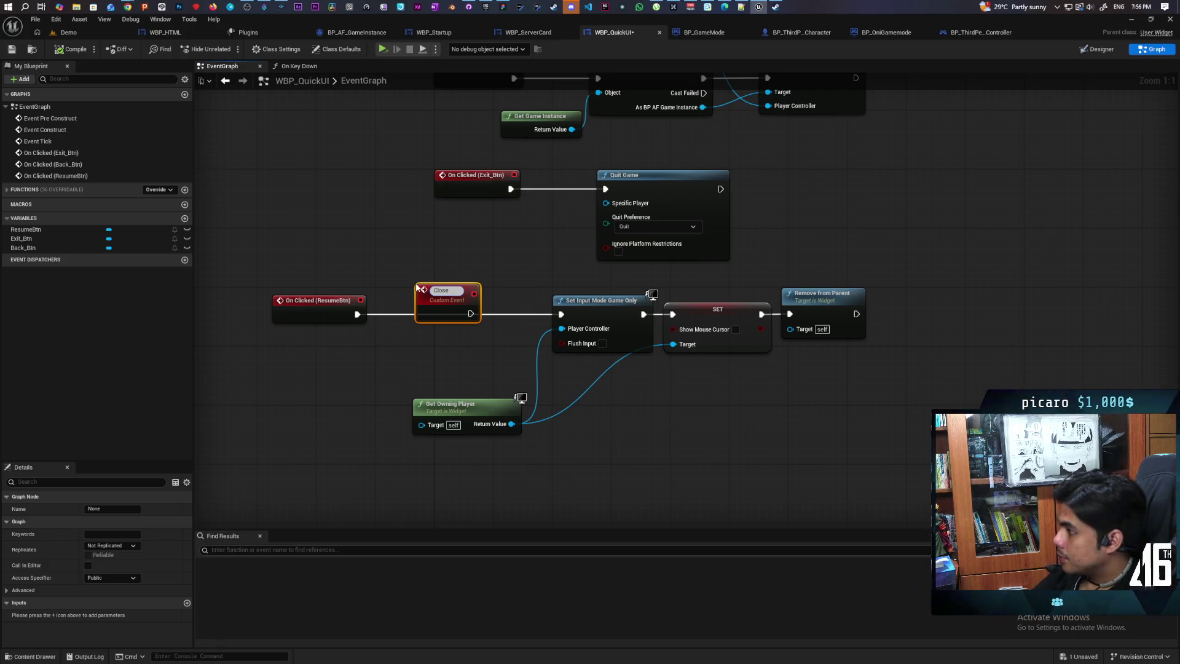
left_click(490, 312)
left_click_drag(471, 310, 561, 314)
left_click_drag(443, 297, 452, 301)
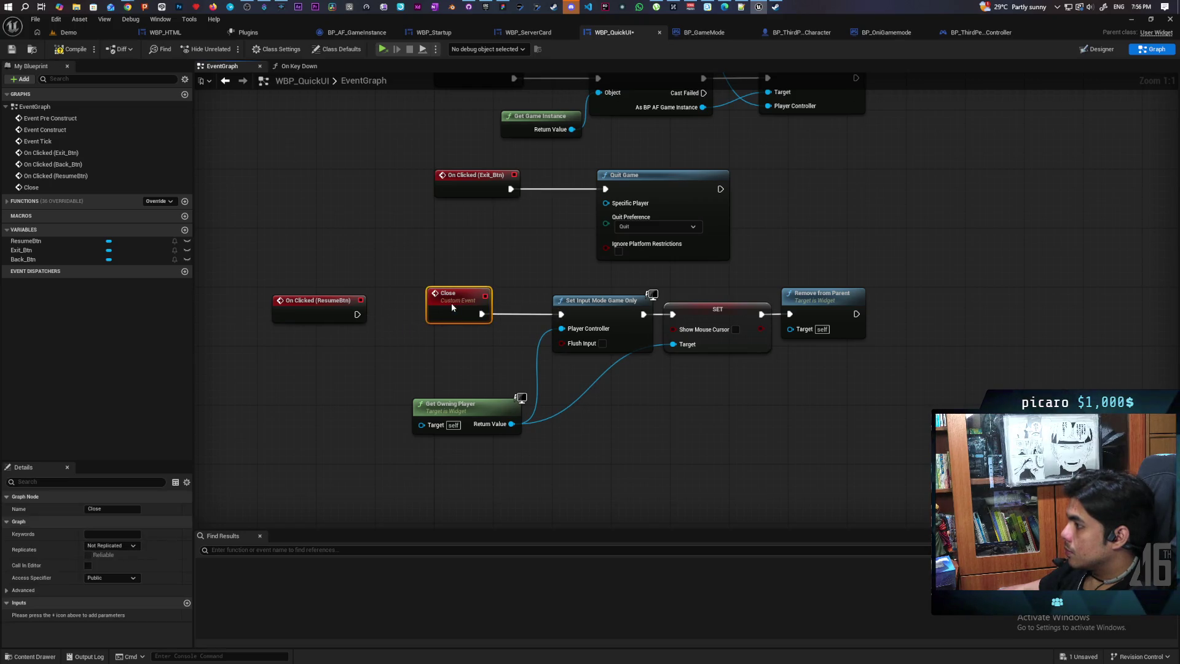
Rearrange the Close chain and make On Clicked (ResumeBtn) call Close
left_click_drag(465, 462, 876, 283)
left_click_drag(451, 301, 444, 375)
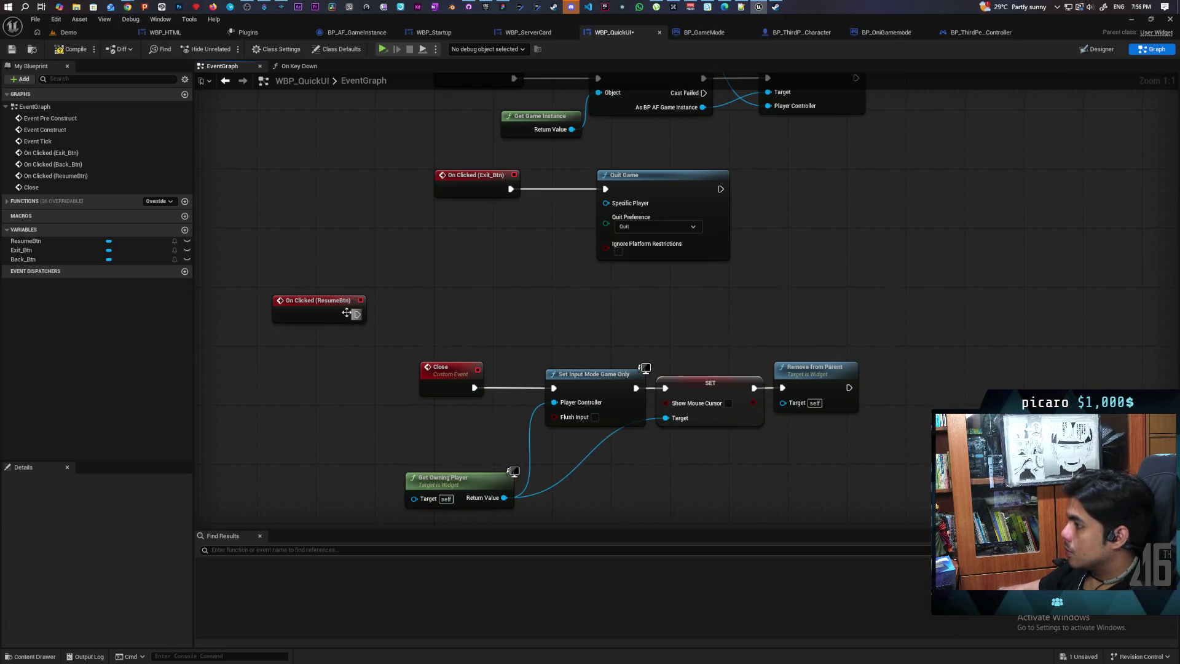
mouse_move(326, 313)
left_mouse_down()
mouse_move(554, 320)
mouse_move(594, 309)
left_mouse_up()
left_click(580, 328)
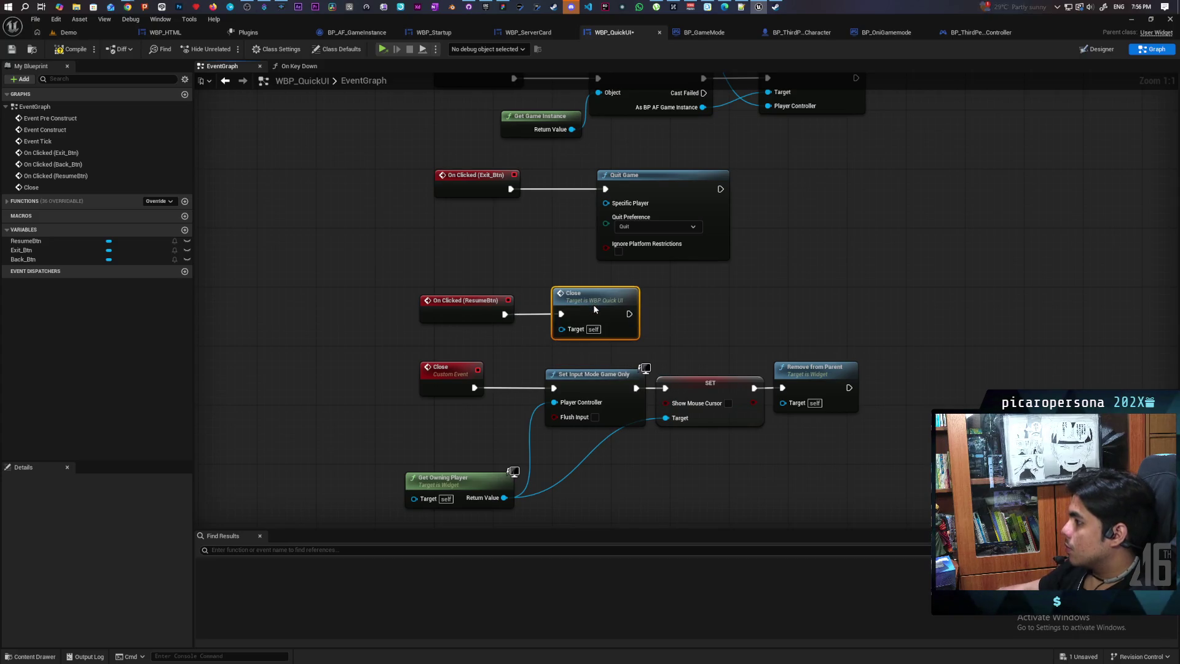
left_click(291, 68)
Make the Escape case call Close and delete the old Remove from Parent node
left_click_drag(515, 284, 449, 215)
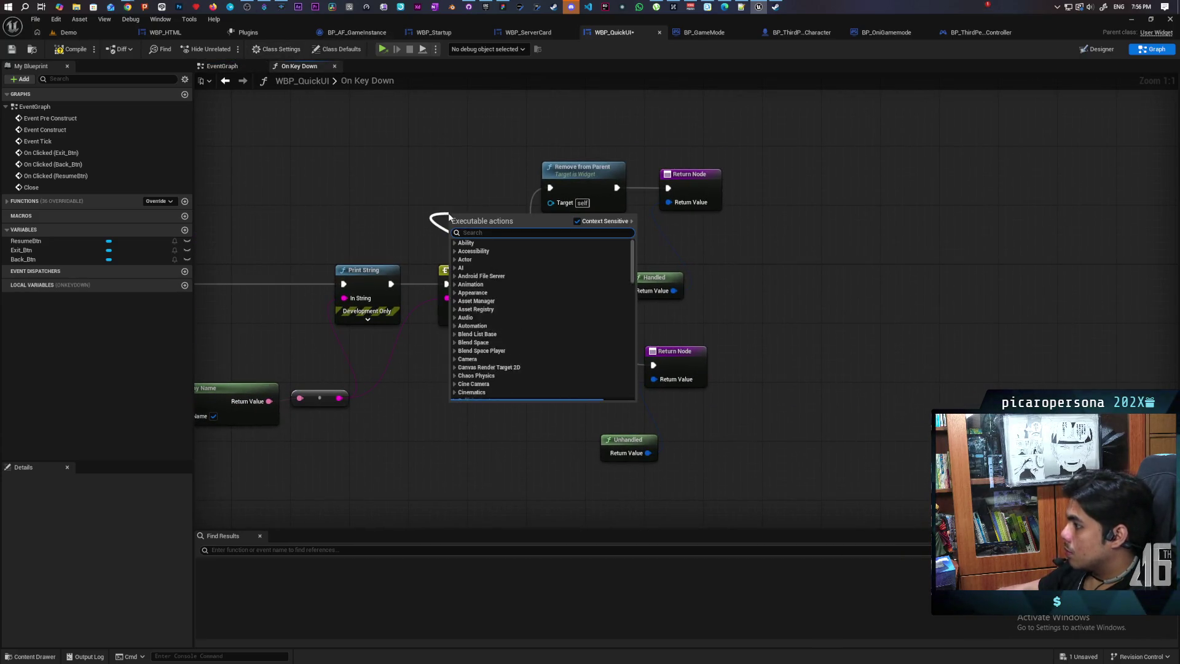
type("close")
key("Return")
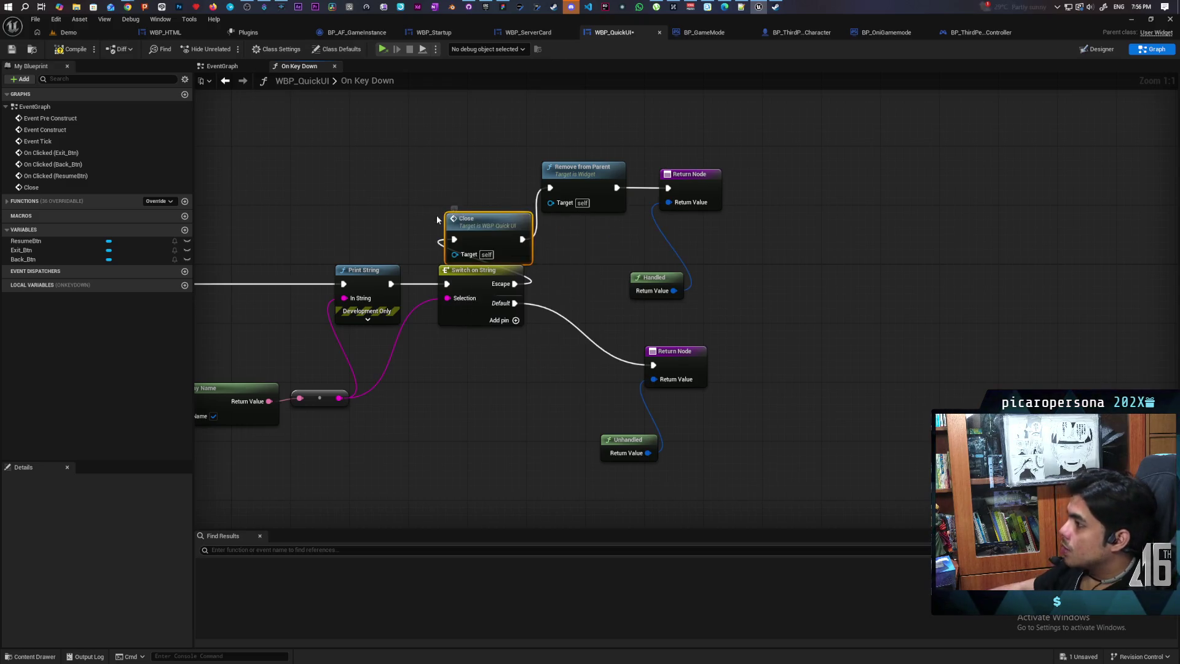
left_click_drag(373, 248, 381, 211)
left_click_drag(446, 235, 591, 220)
left_click(514, 240)
key("Delete")
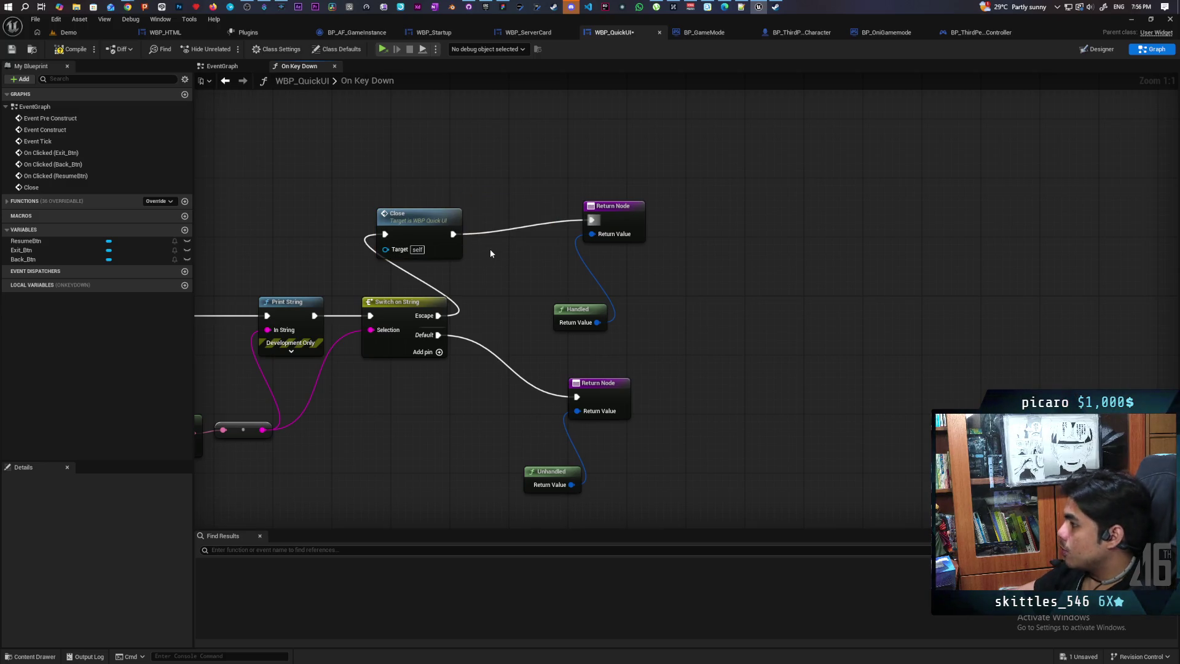
left_click_drag(431, 224, 503, 208)
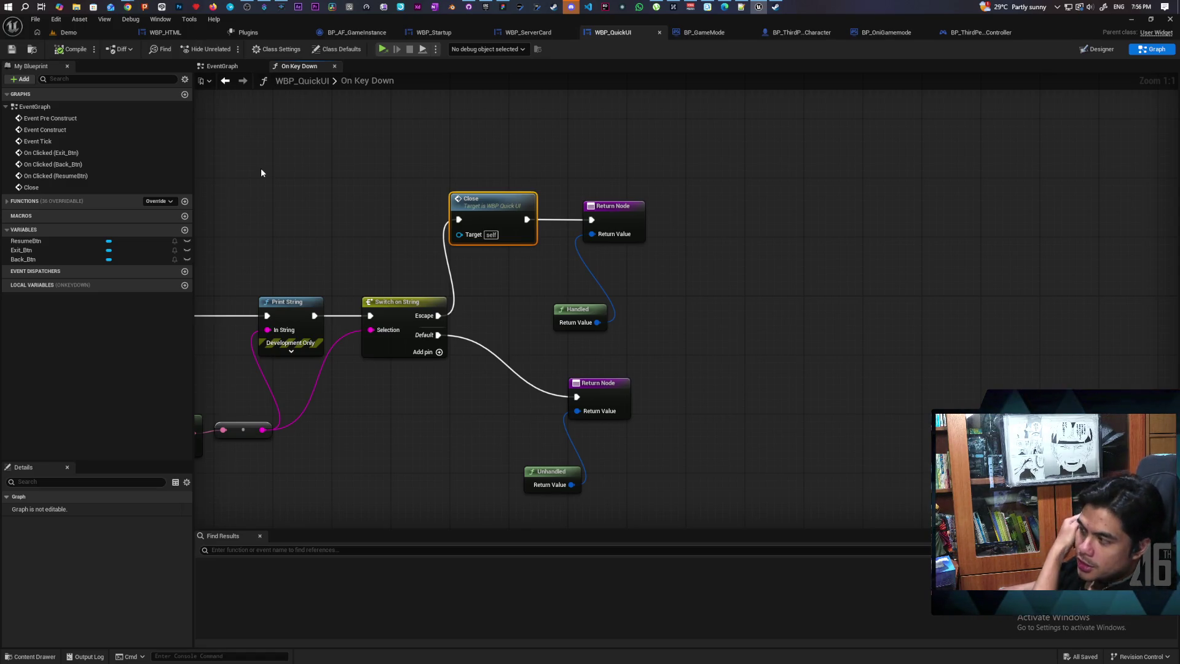
Arrange Close, both Return Nodes and Unhandled beside Switch on String, straightening wires with Q
left_click_drag(693, 175, 522, 344)
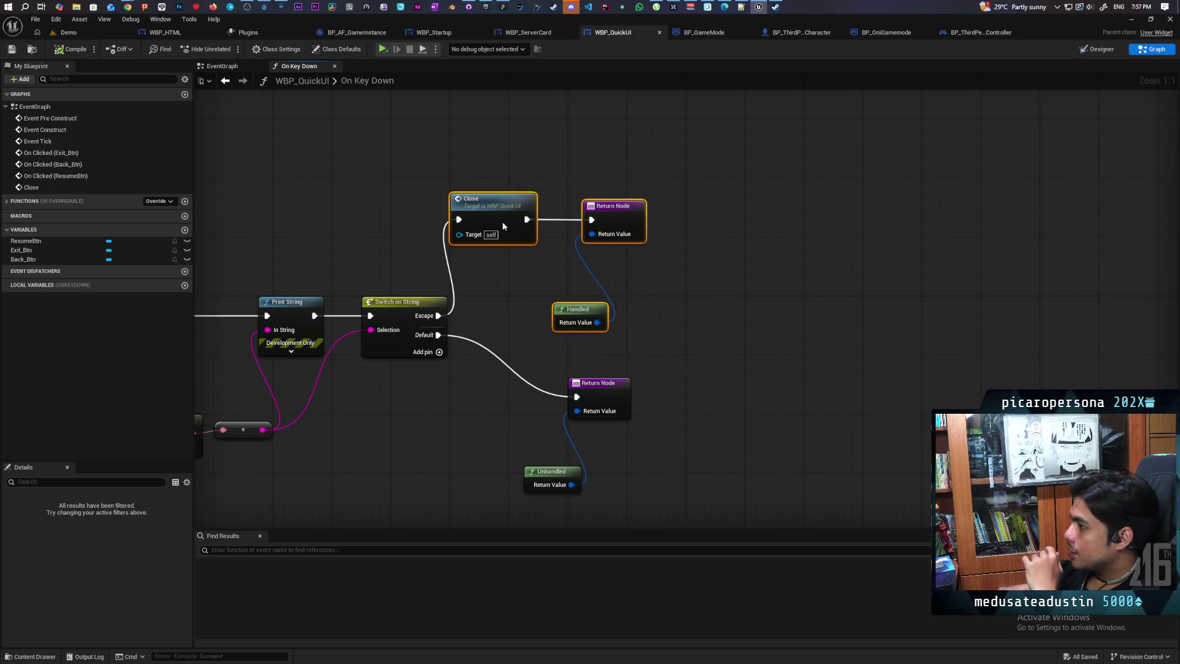
left_click_drag(504, 223, 564, 225)
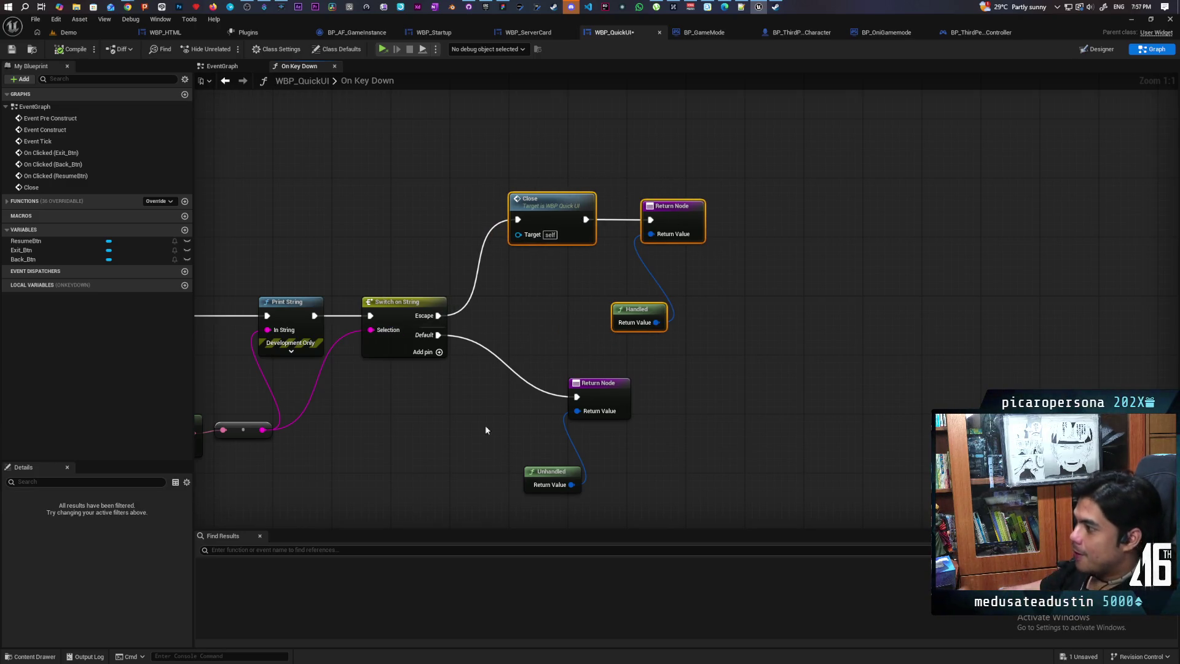
left_click_drag(533, 479, 517, 421)
left_click(603, 408, "shift")
mouse_move(603, 409)
left_mouse_down()
mouse_move(511, 369)
mouse_move(552, 342)
mouse_move(566, 350)
left_mouse_up()
left_click(520, 402)
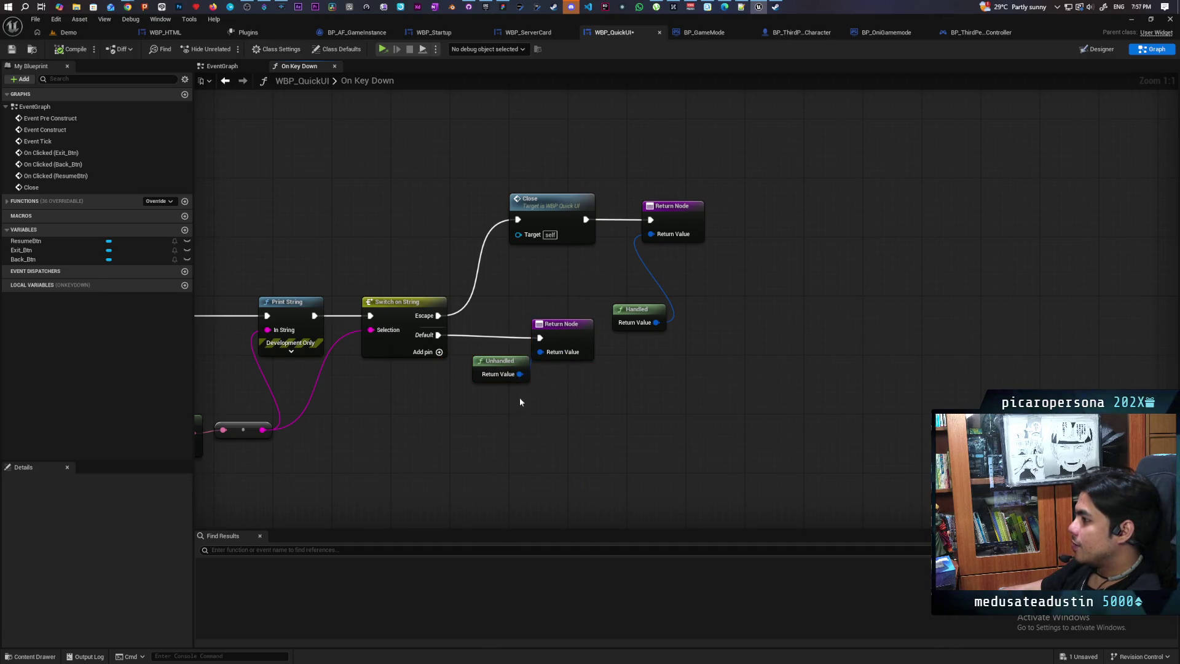
left_click_drag(420, 392, 535, 342)
key("q")
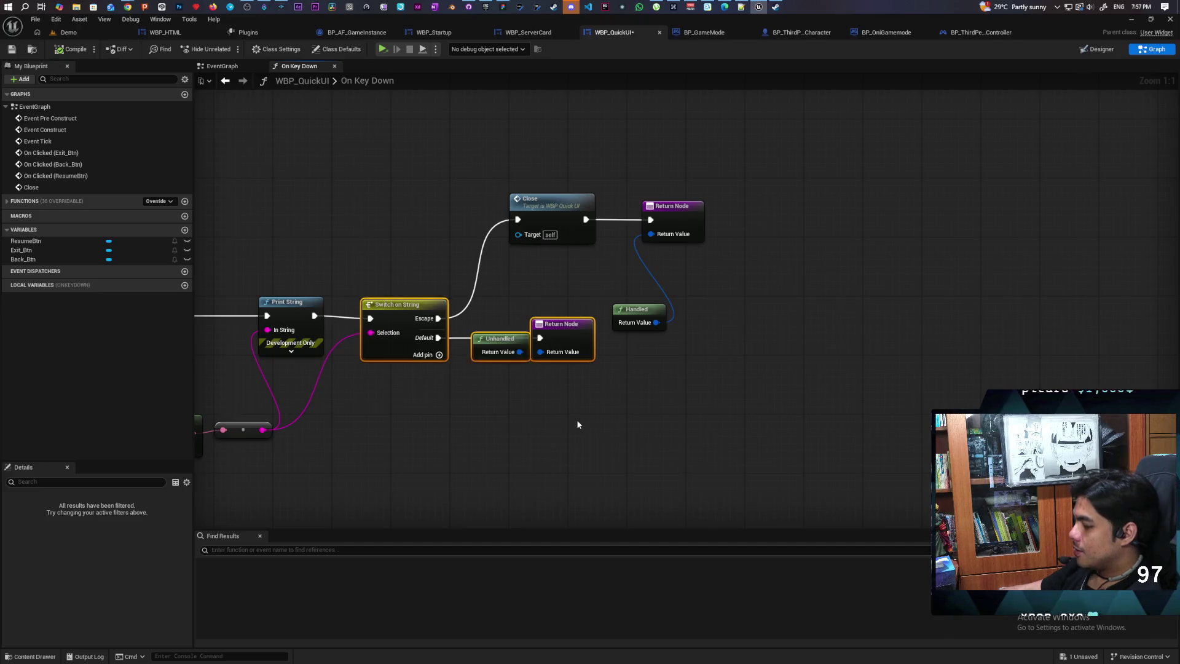
left_click(490, 367)
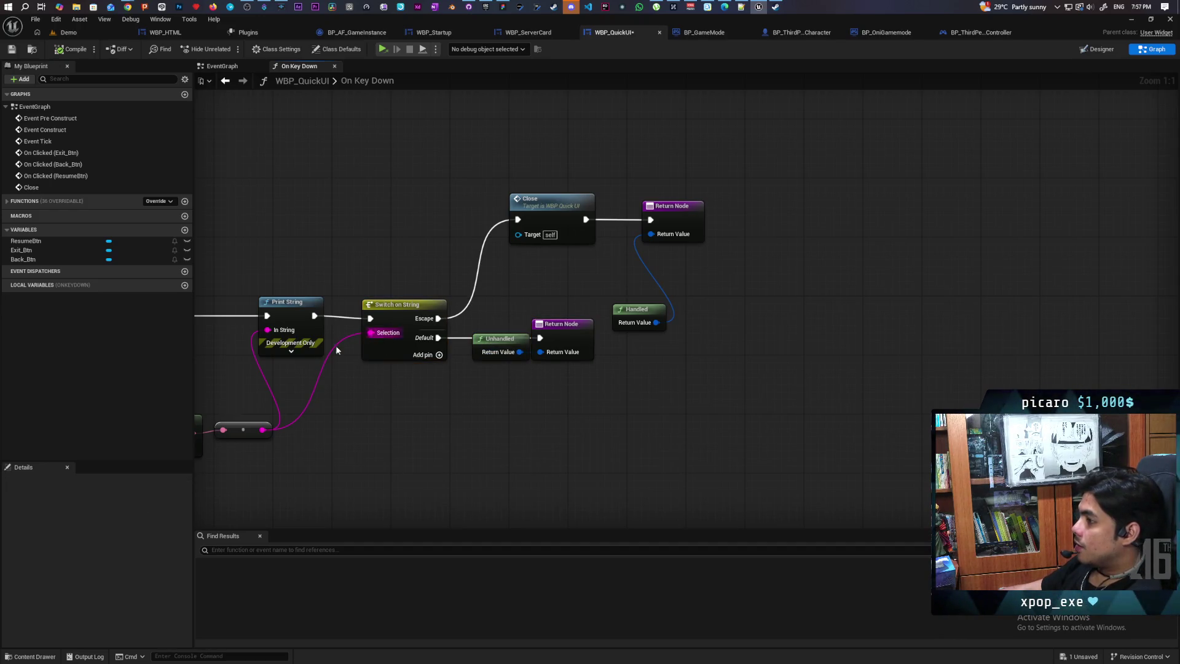
Straighten the On Key Down chain's wires and save WBP_QuickUI
scroll(336, 349, "down", 3)
left_click_drag(237, 317, 628, 337)
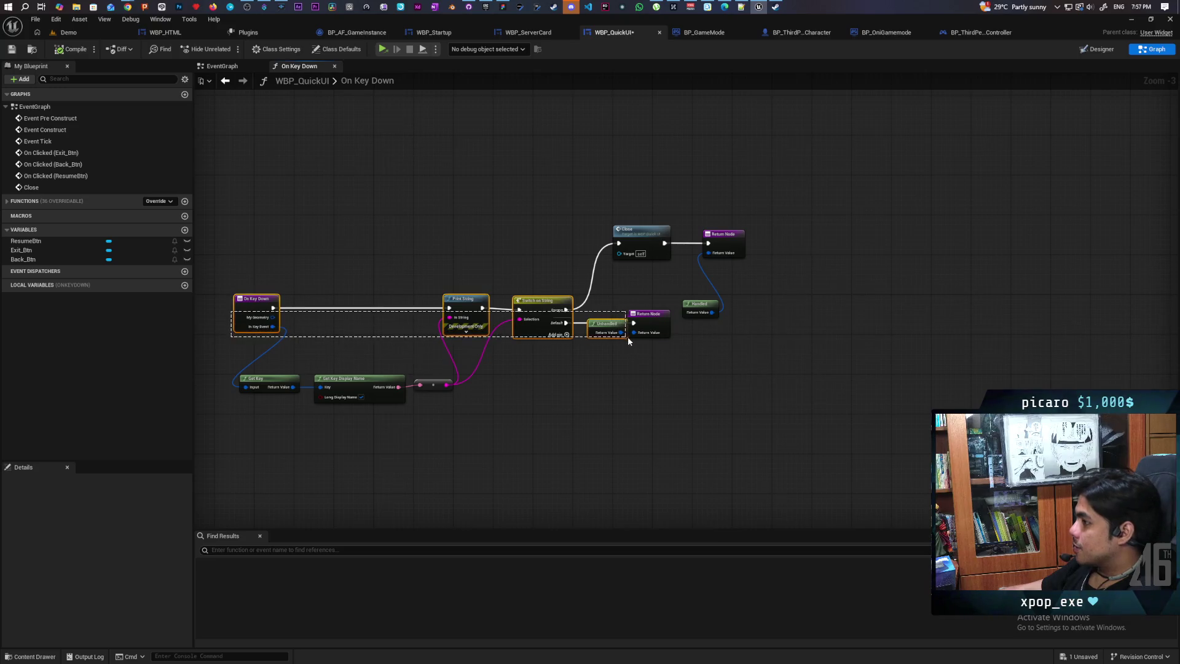
key("q")
left_click(611, 390)
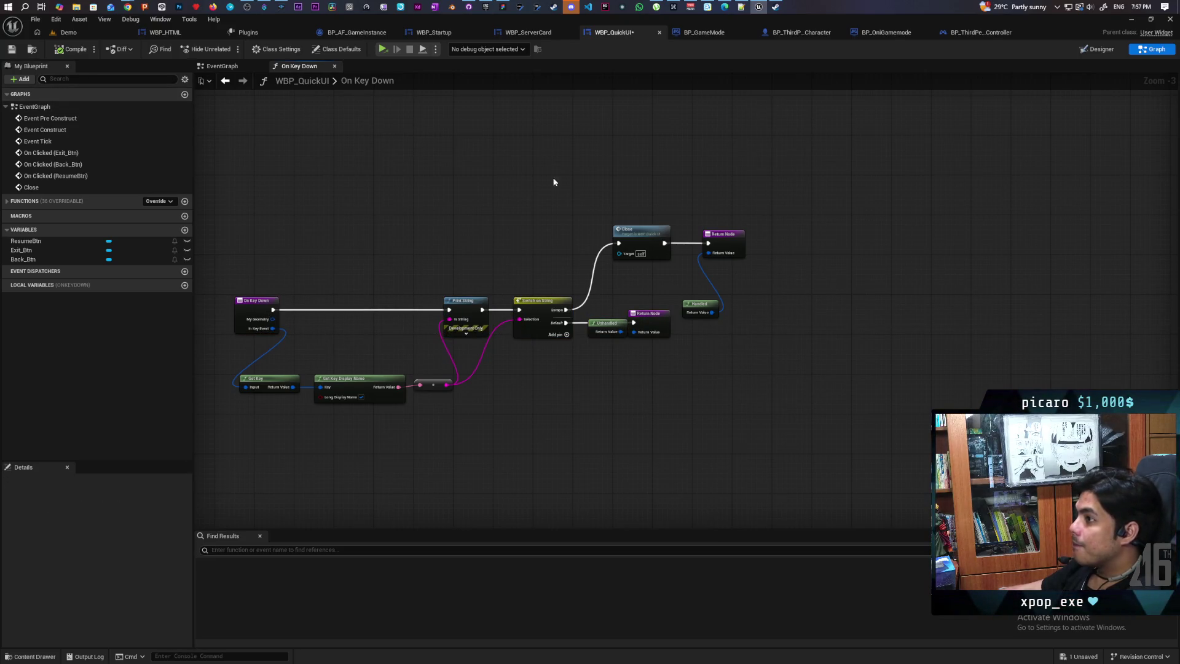
key("ctrl+s")
left_click(68, 32)
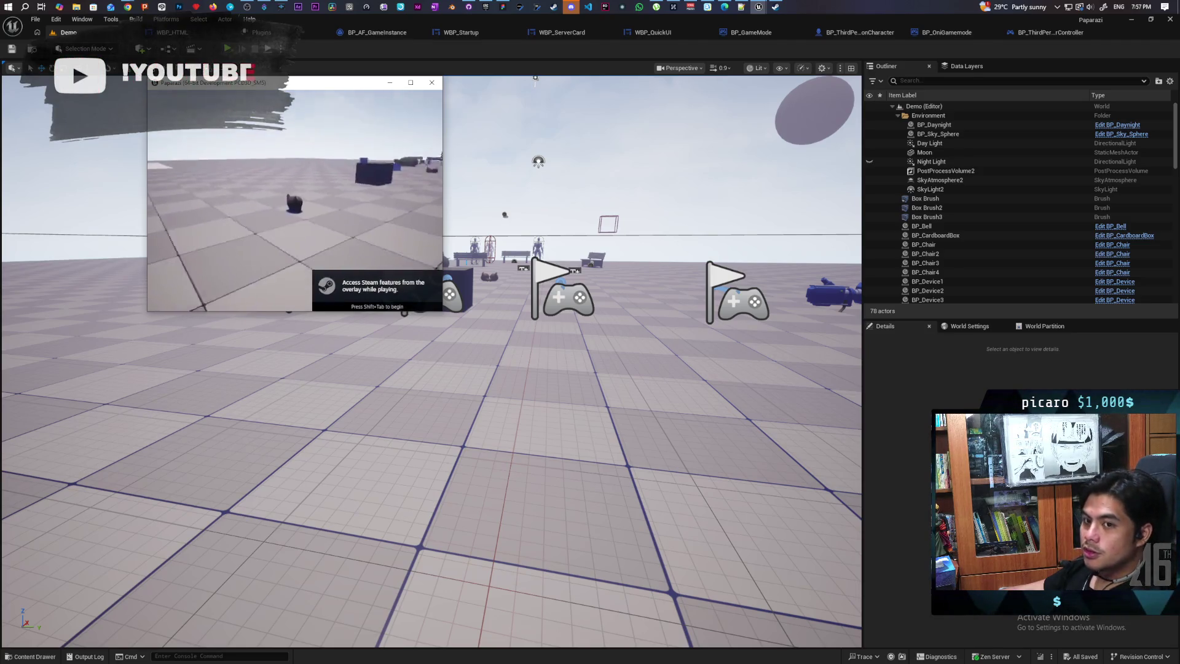
Test Escape, Up and Down keys in the running game, then close the game window
key("Escape")
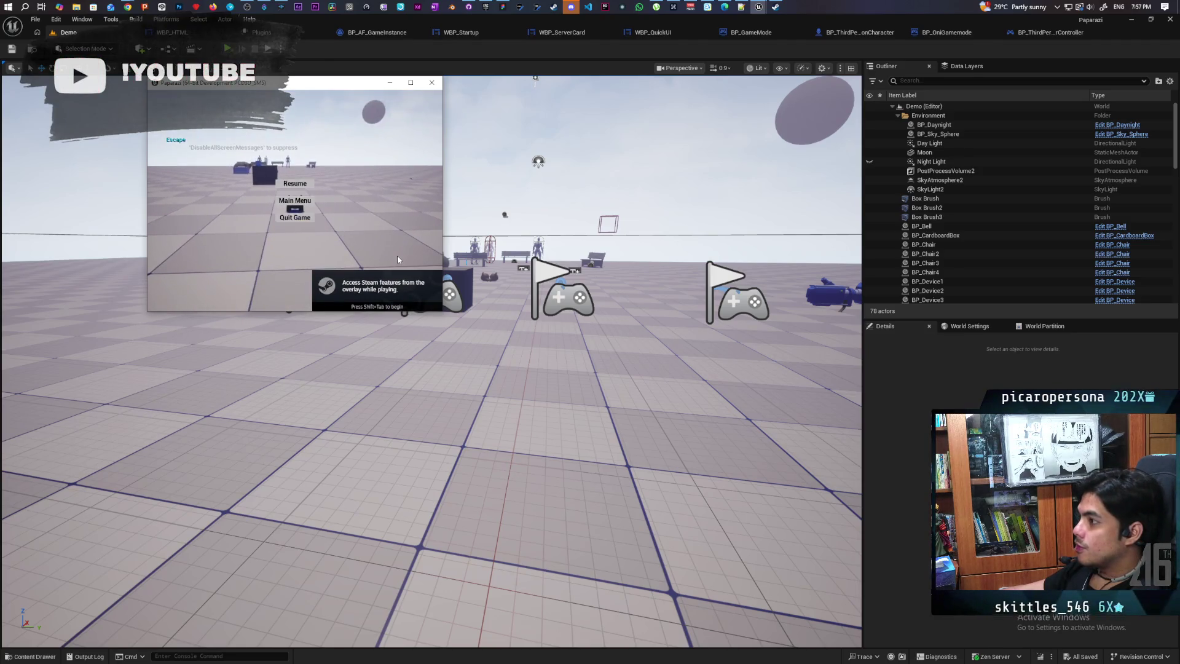
key("Escape")
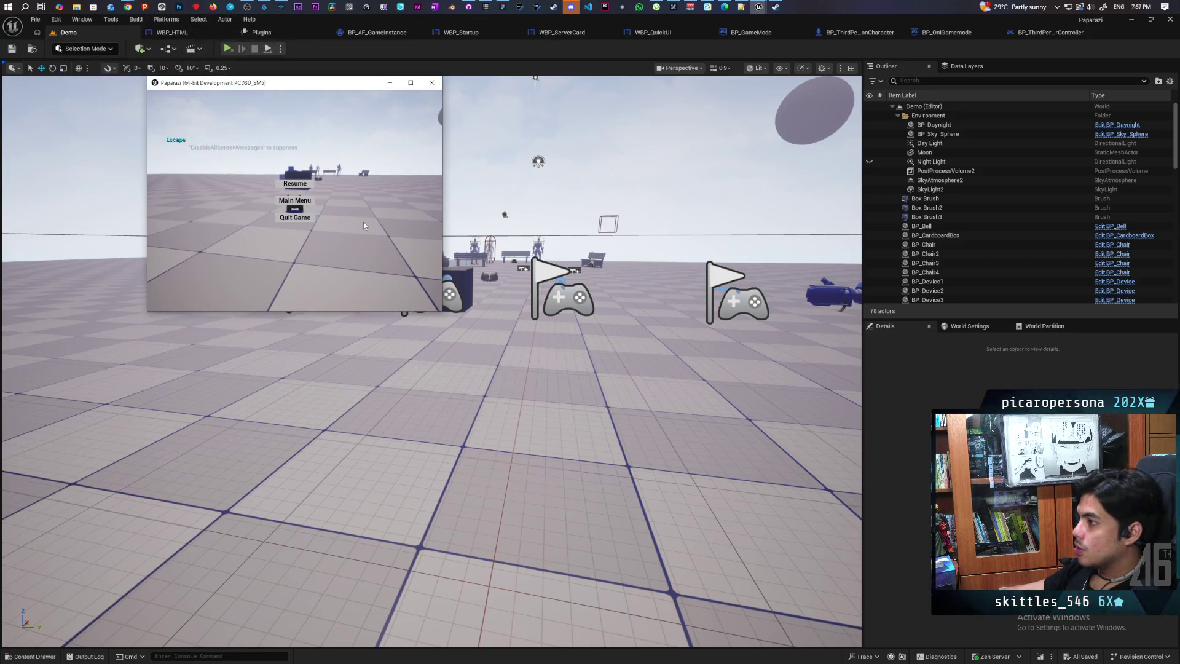
key("Up")
key("Up")
key("Up")
key("Down")
key("Down")
key("Down")
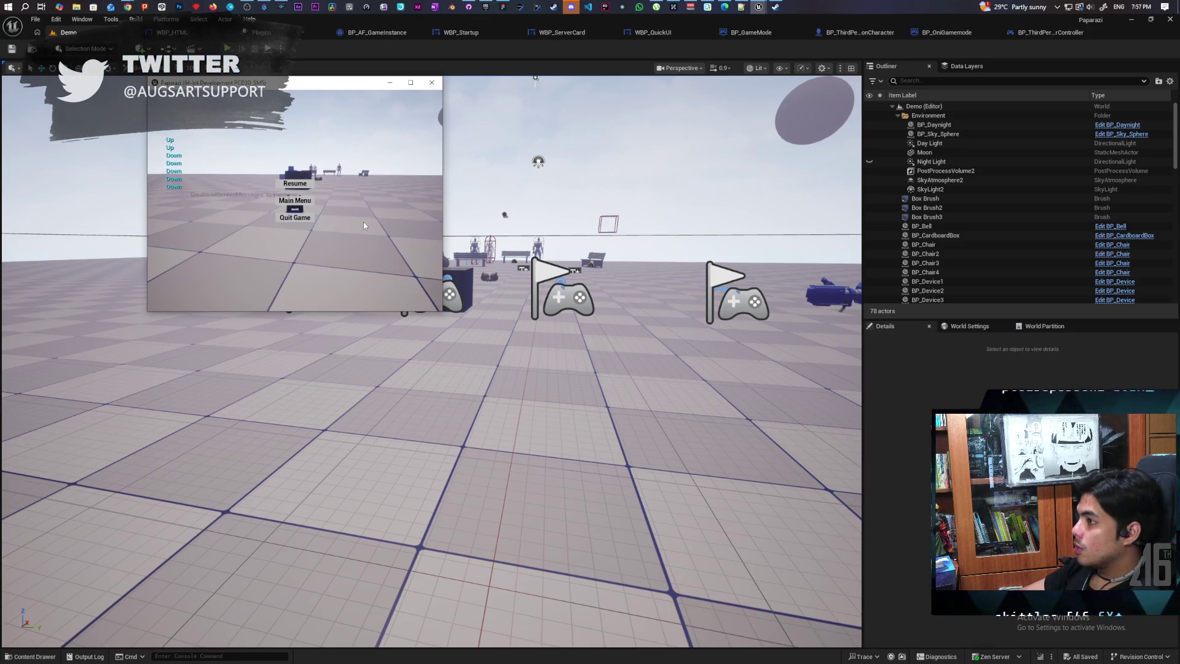
key("Escape")
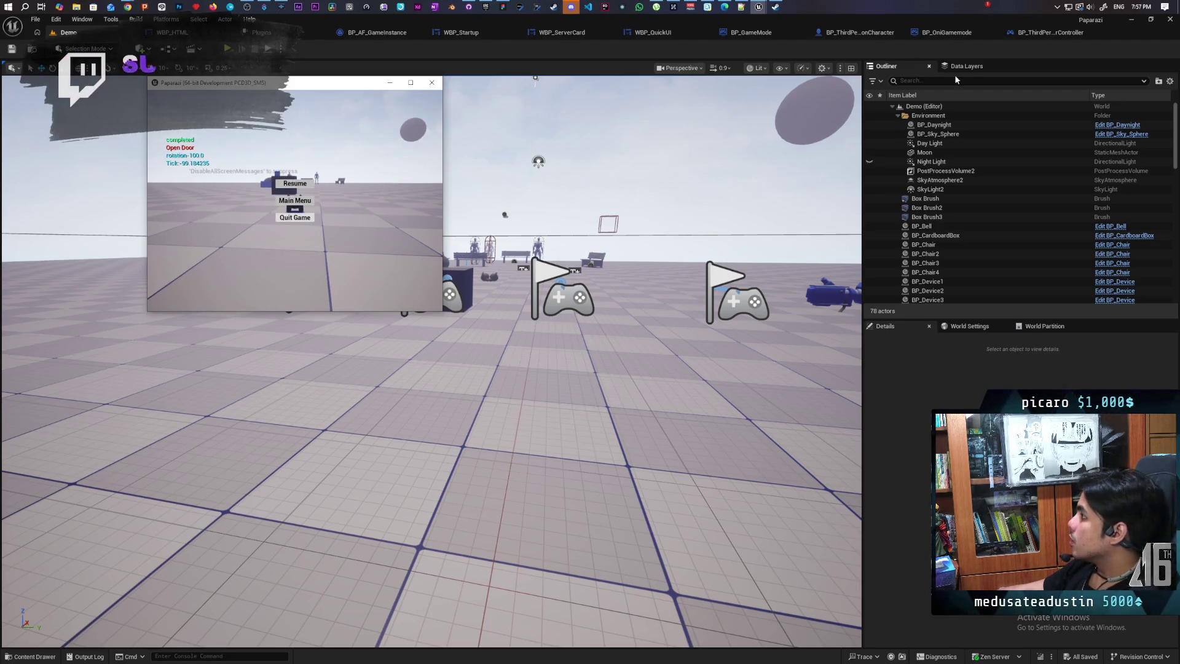
left_click(432, 83)
left_click(458, 31)
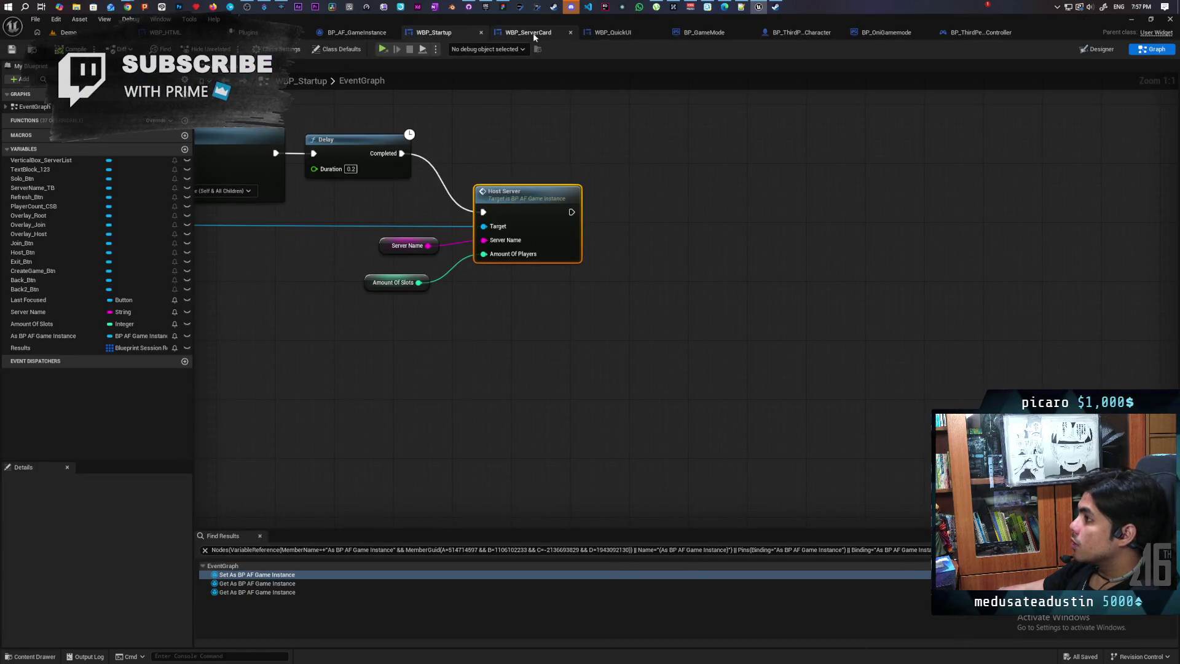
Wire On Key Down straight to Switch on String and delete the Print String node
left_click(632, 32)
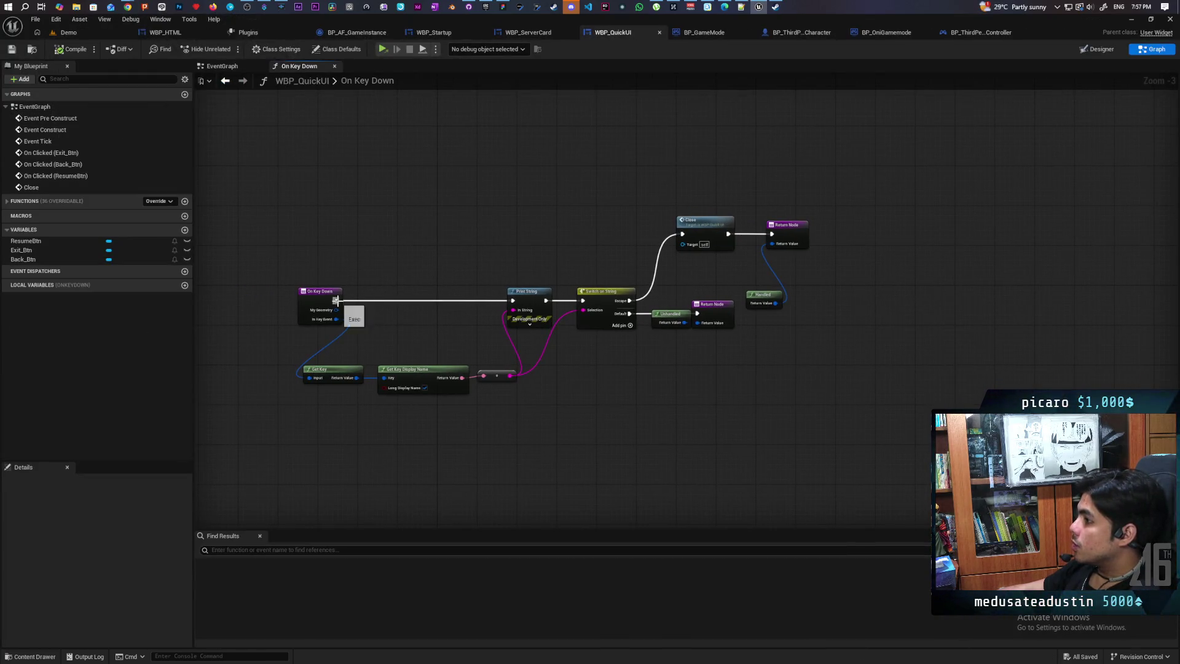
left_click_drag(586, 305, 584, 301)
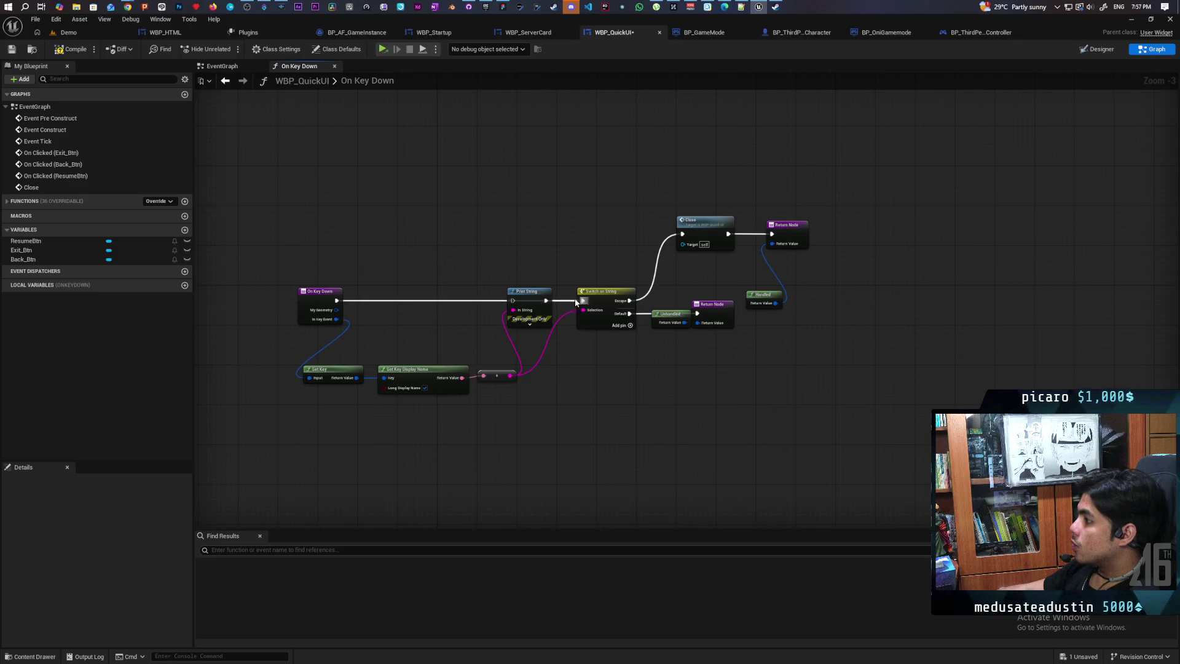
left_click(537, 353)
left_click_drag(489, 225, 530, 289)
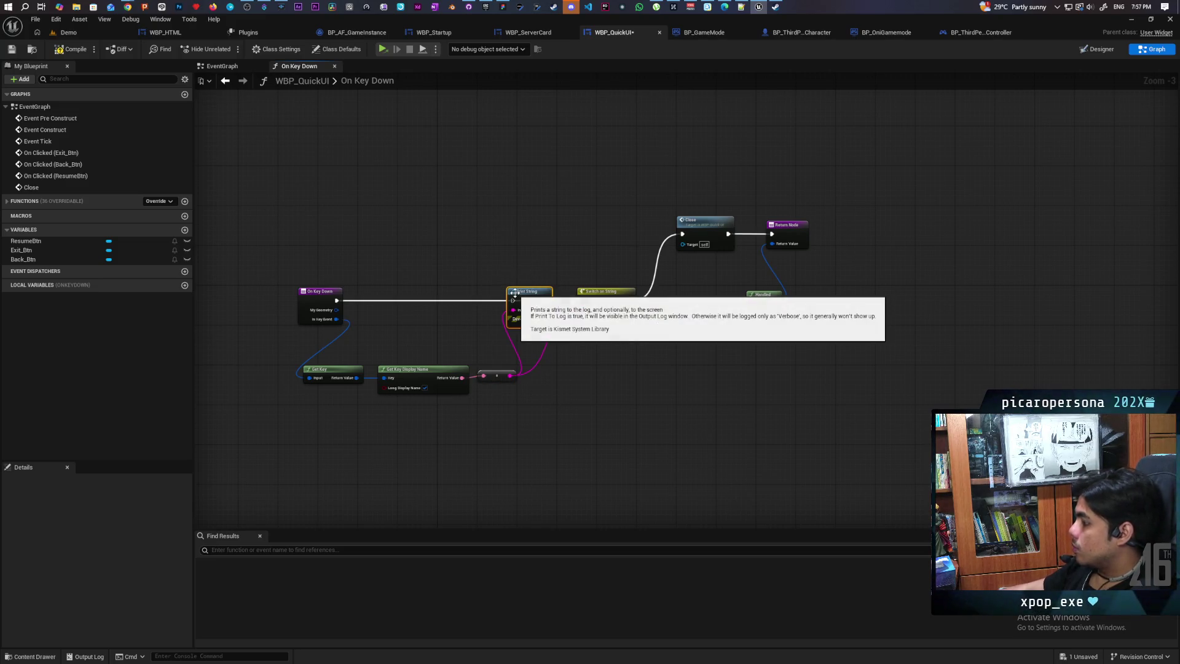
key("Delete")
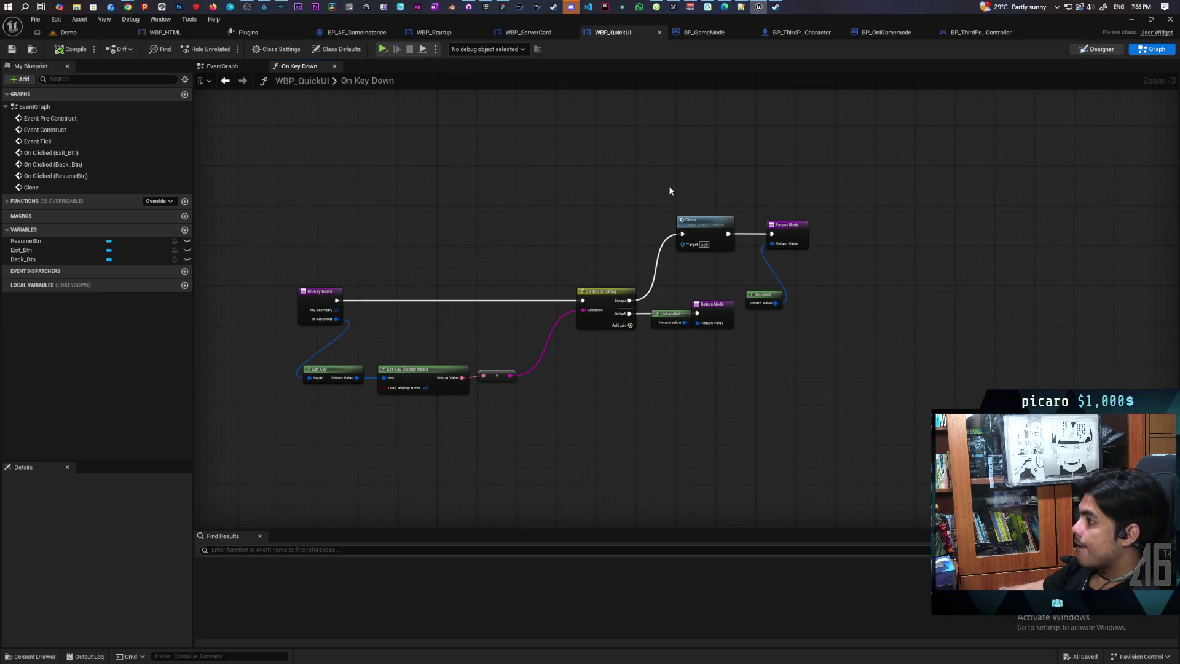
key("ctrl+shift+d")
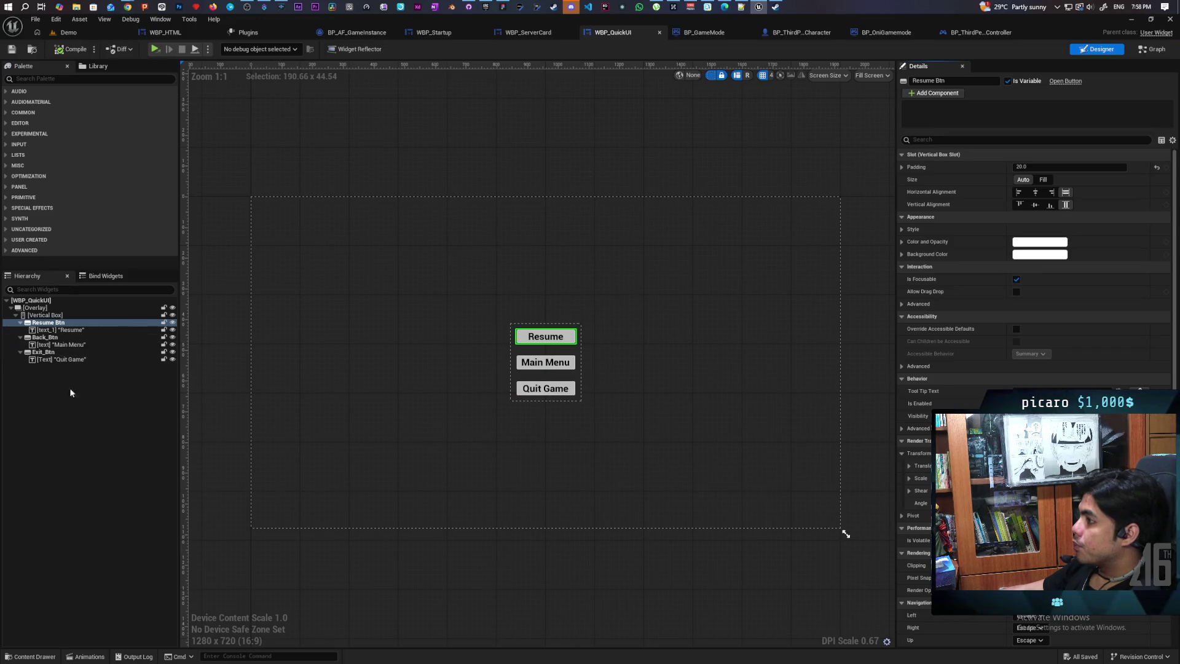
Add a Text Block to the menu's Vertical Box and move it above the Resume button
left_click(36, 316)
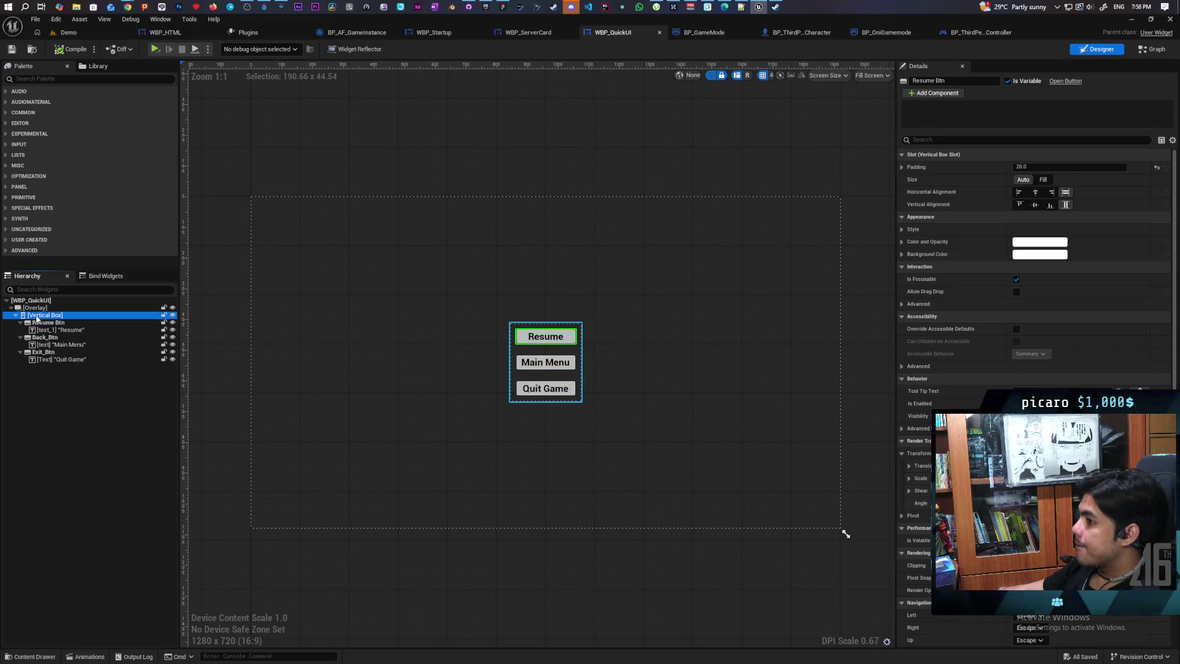
left_click(46, 81)
type("text")
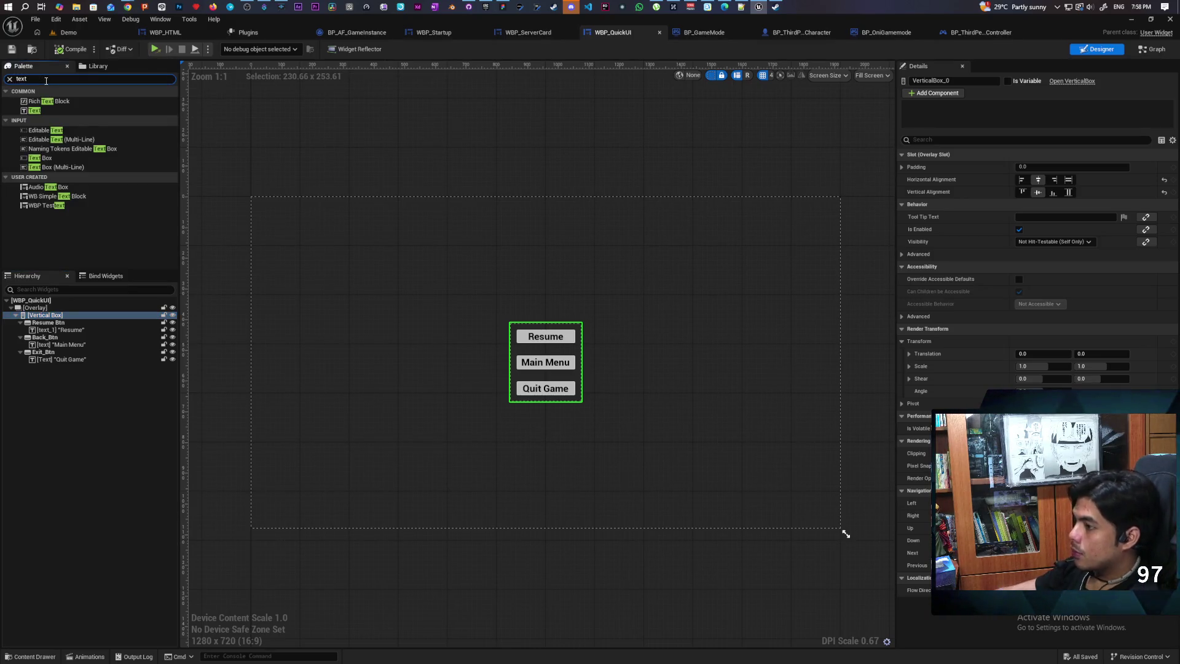
mouse_move(34, 111)
left_mouse_down()
mouse_move(49, 338)
mouse_move(51, 317)
left_mouse_up()
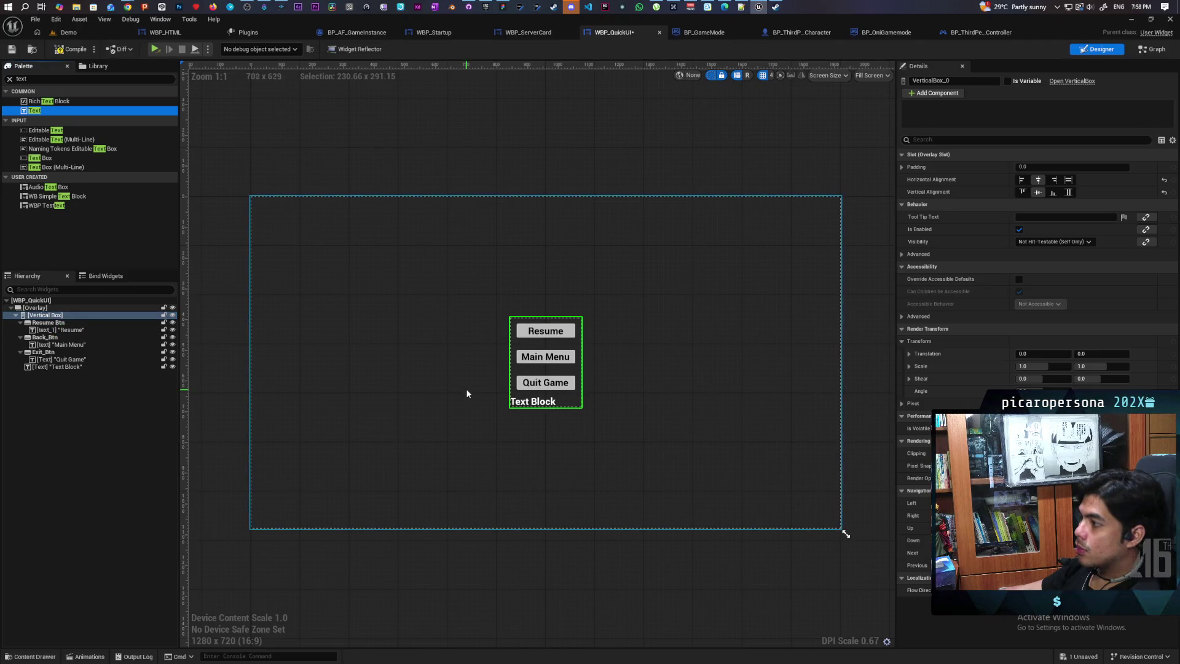
left_click(69, 367)
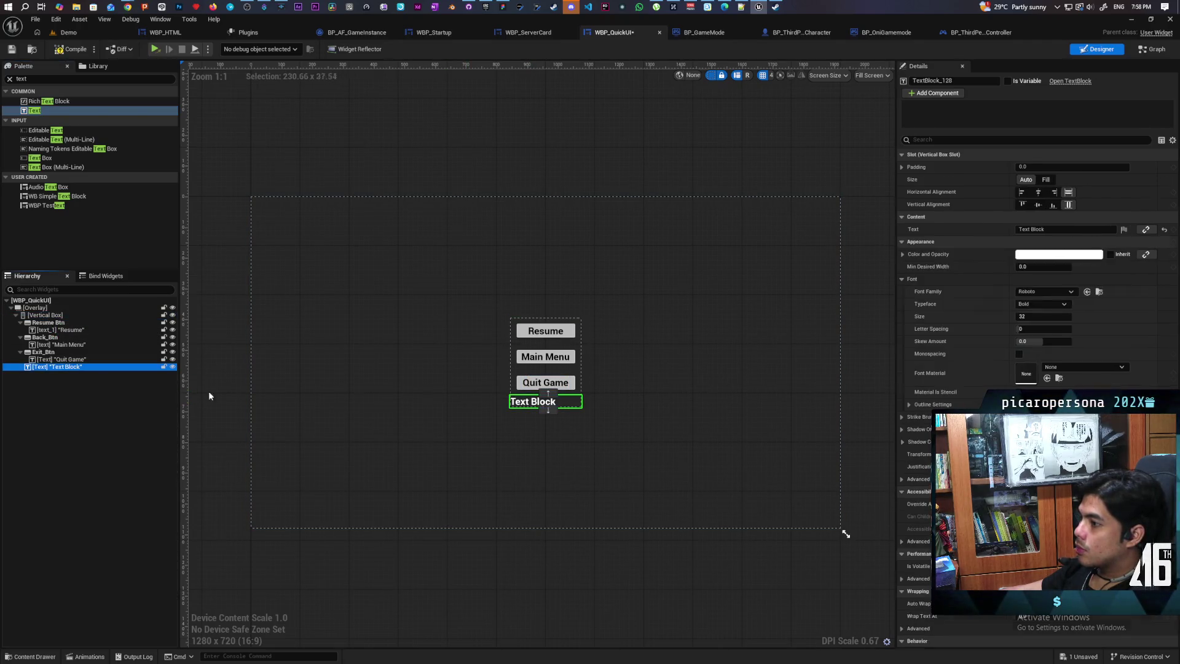
left_click(548, 394)
left_click(548, 370)
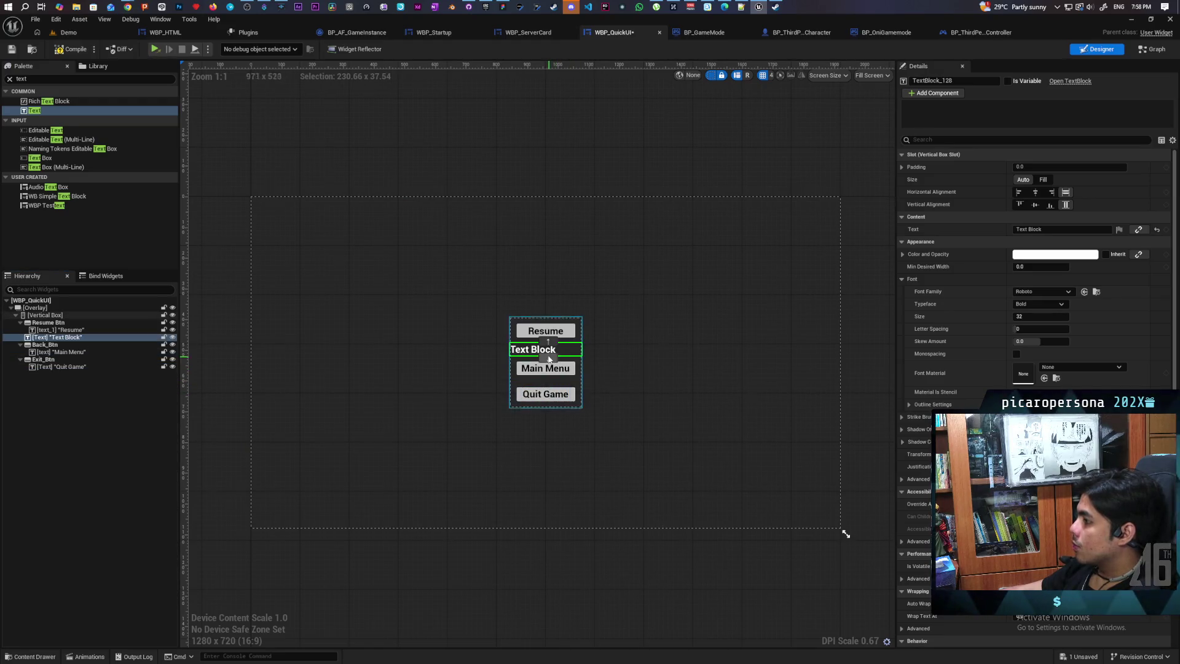
left_click(548, 343)
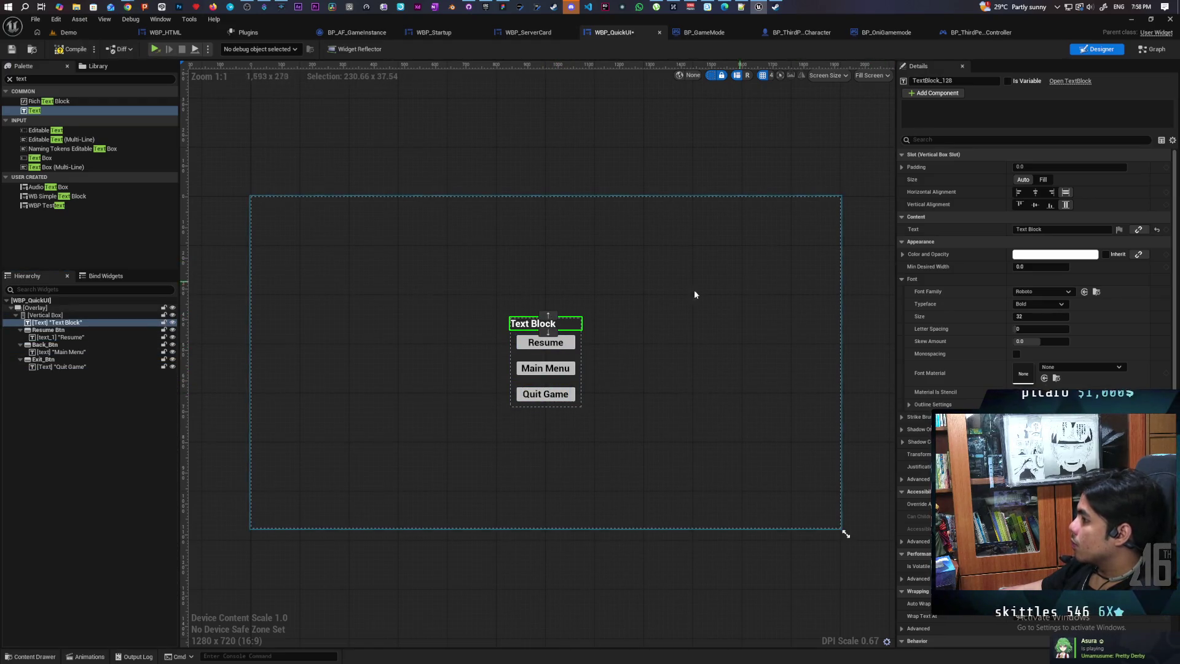
left_click(1039, 229)
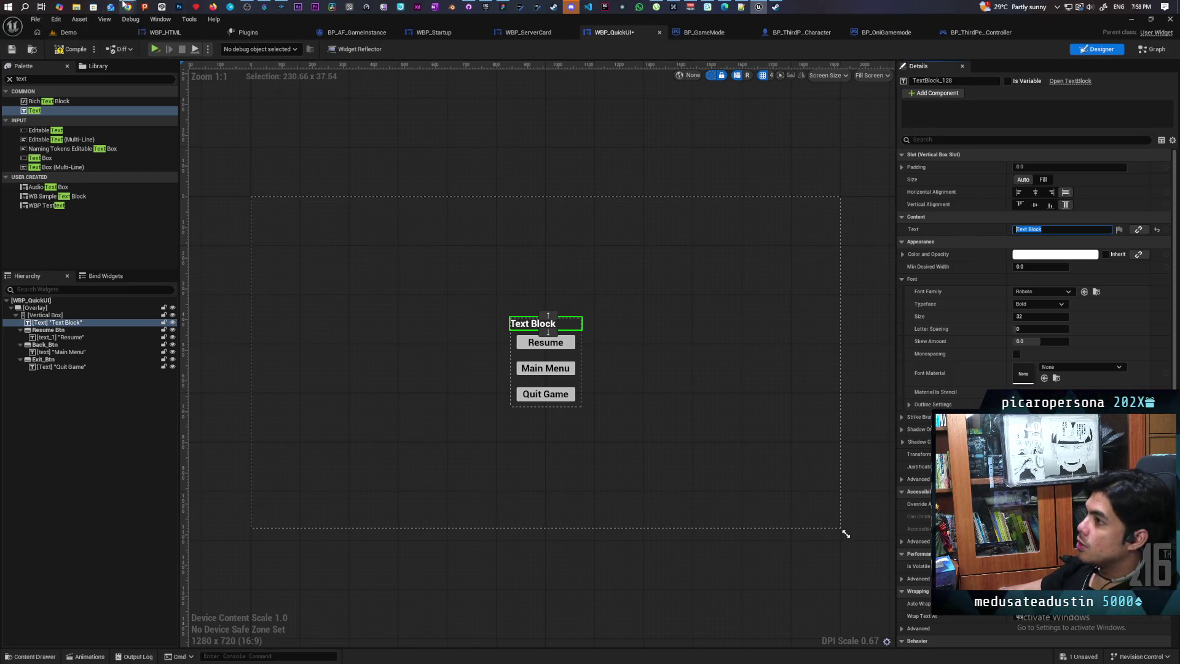
Bring up Chrome's 'on key down not firing on widget ue5' search results
mouse_move(126, 6)
left_click(861, 66)
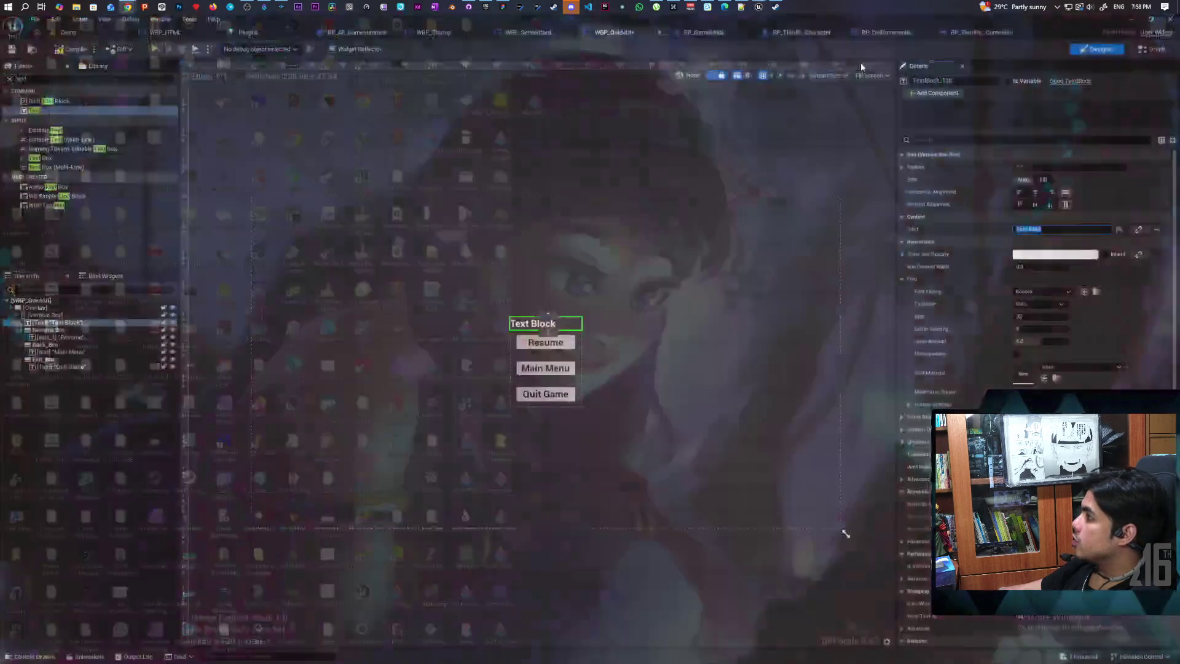
mouse_move(127, 8)
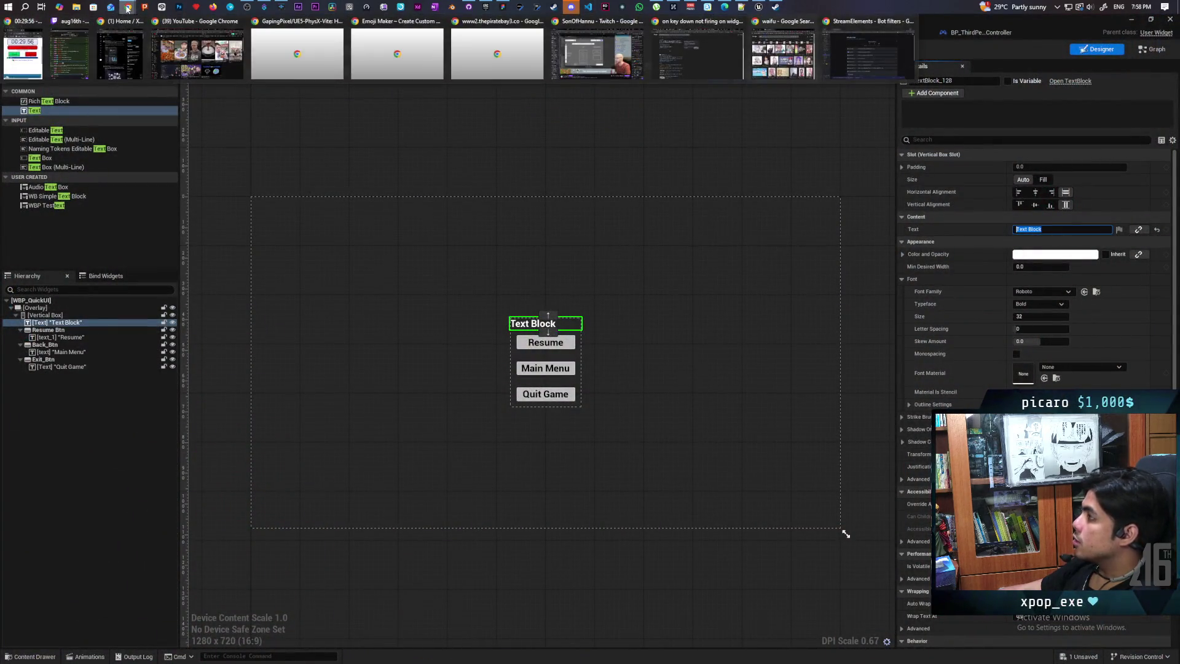
left_click(720, 59)
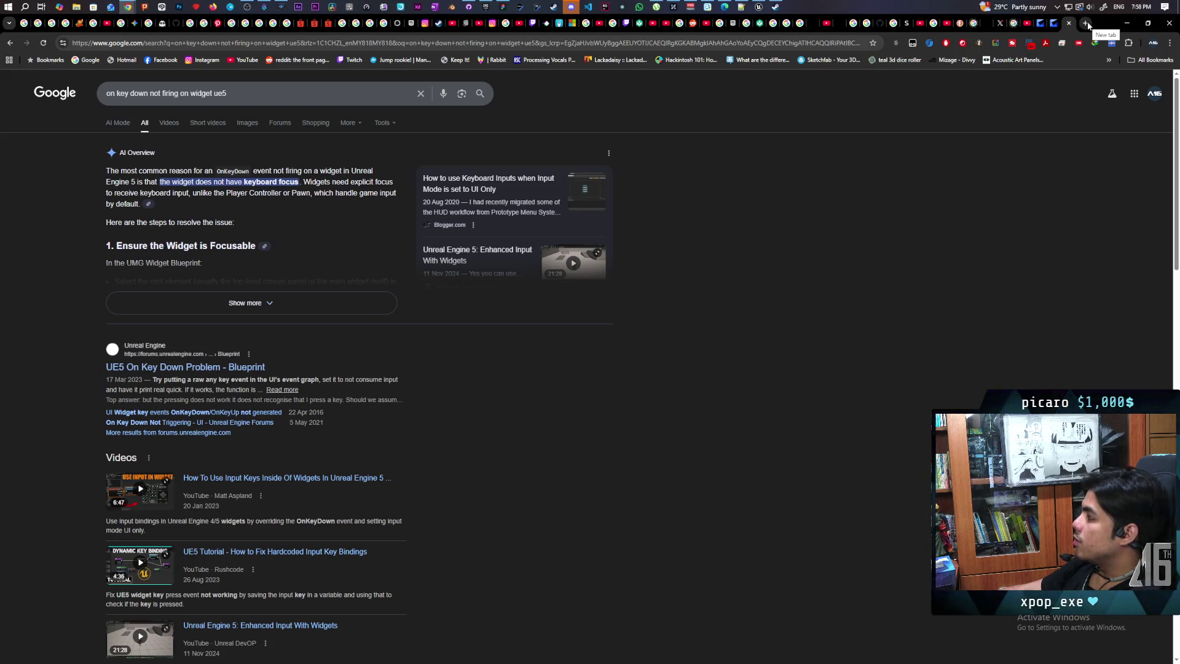
Search Google Images for 'pause menu for onliune games', then for 'dota pause menu'
left_click(1086, 23)
type("pause")
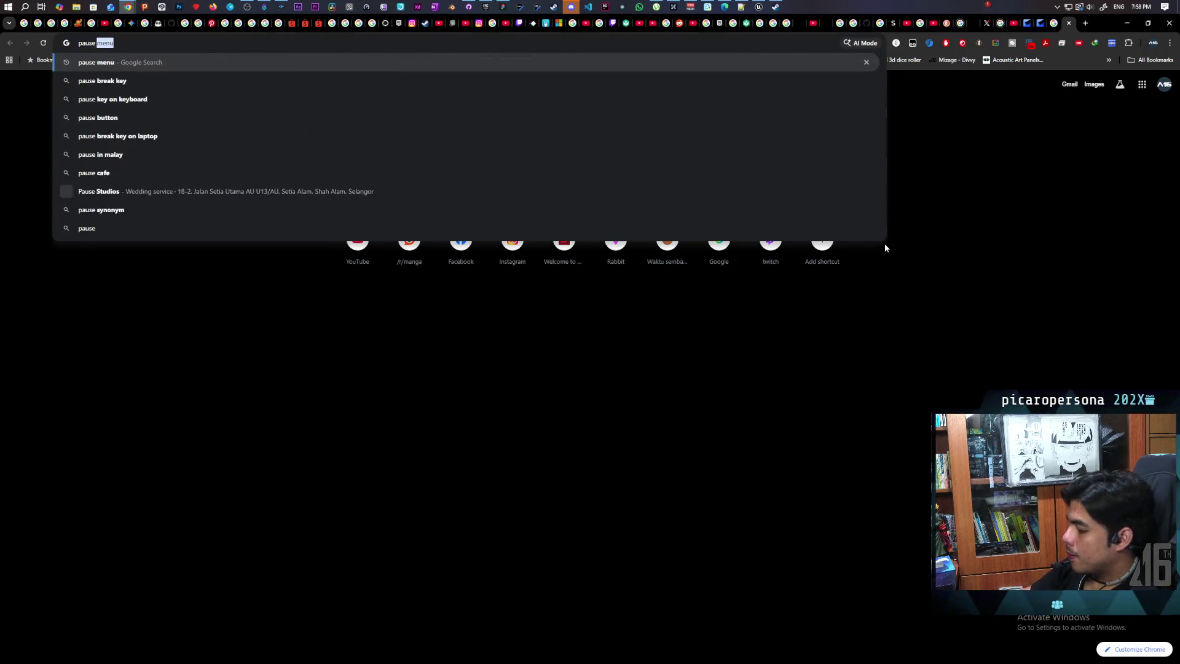
type(" menu for")
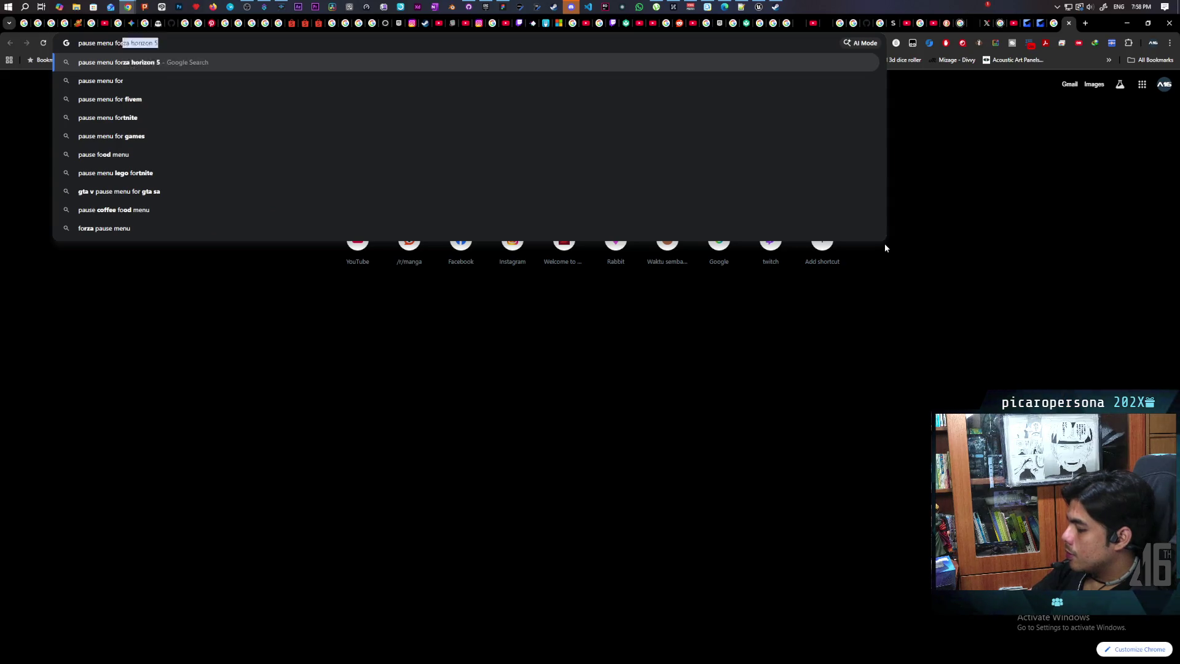
type(" onliune gam")
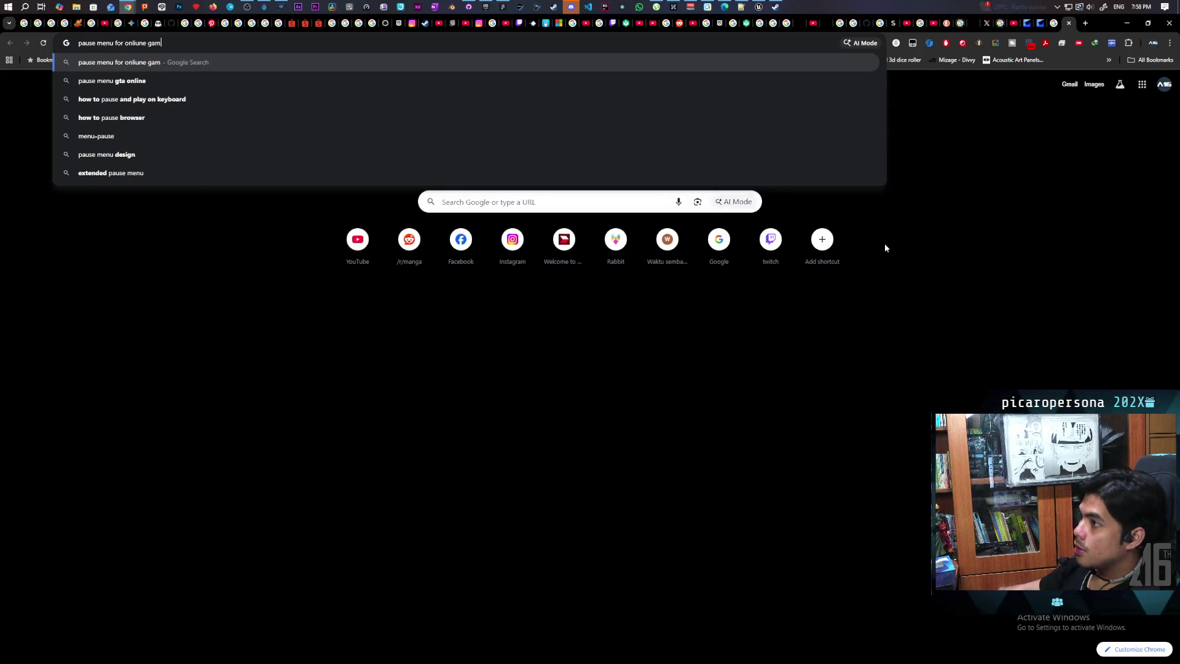
type("es")
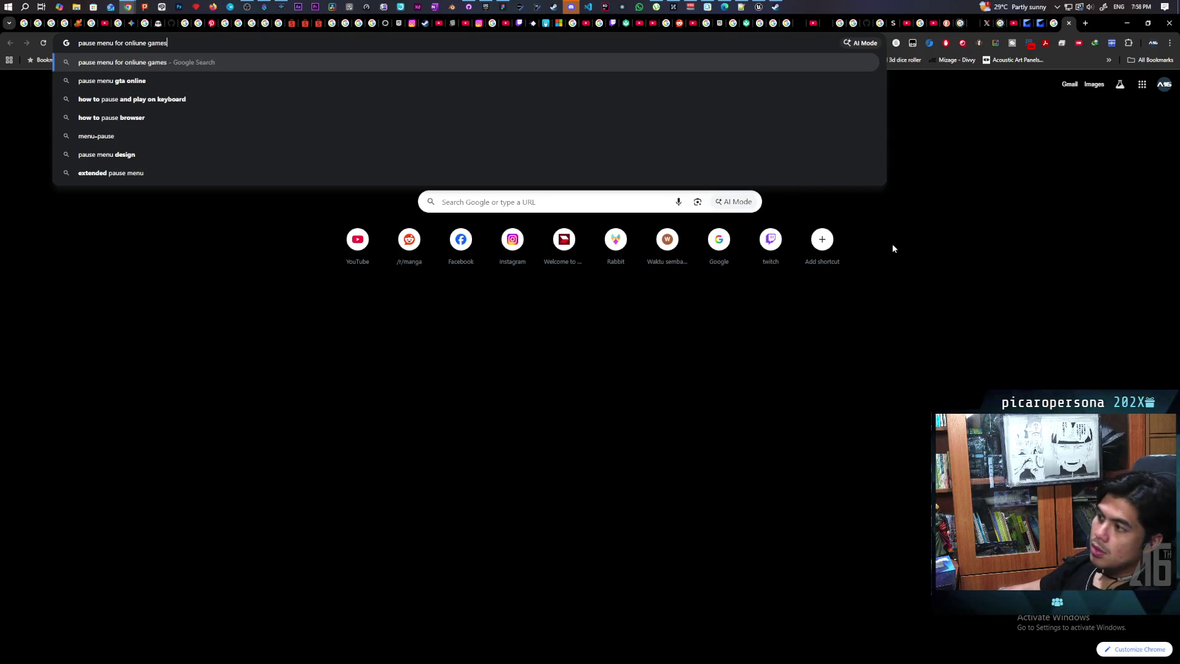
key("Return")
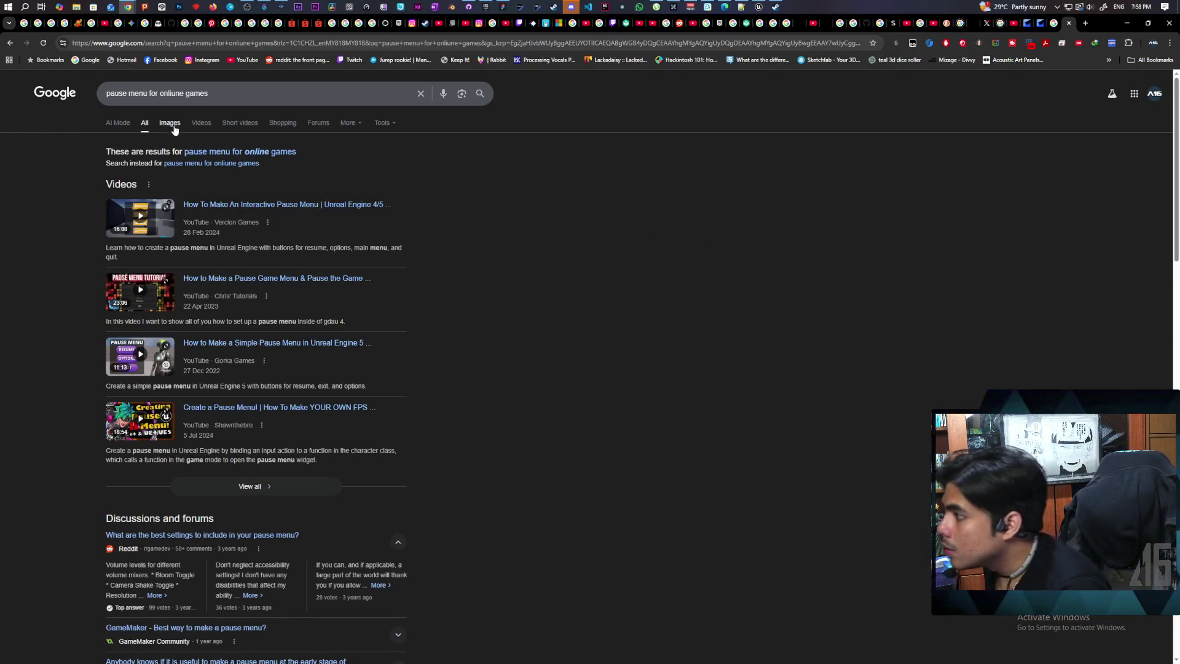
left_click(170, 123)
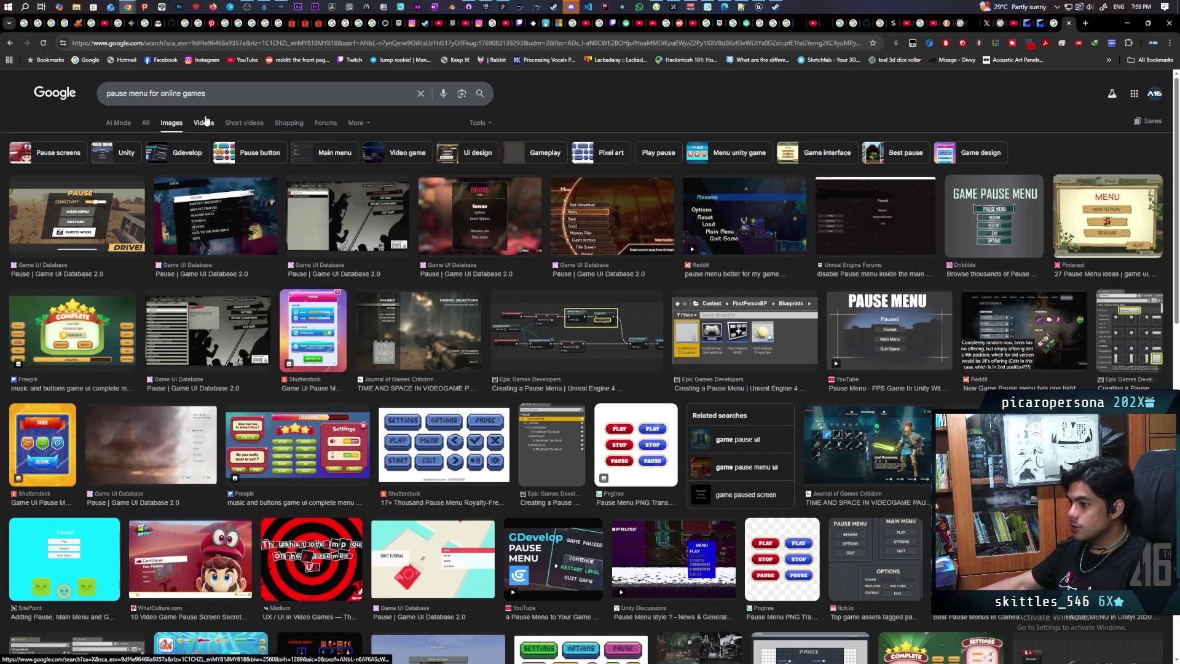
triple_click(185, 94)
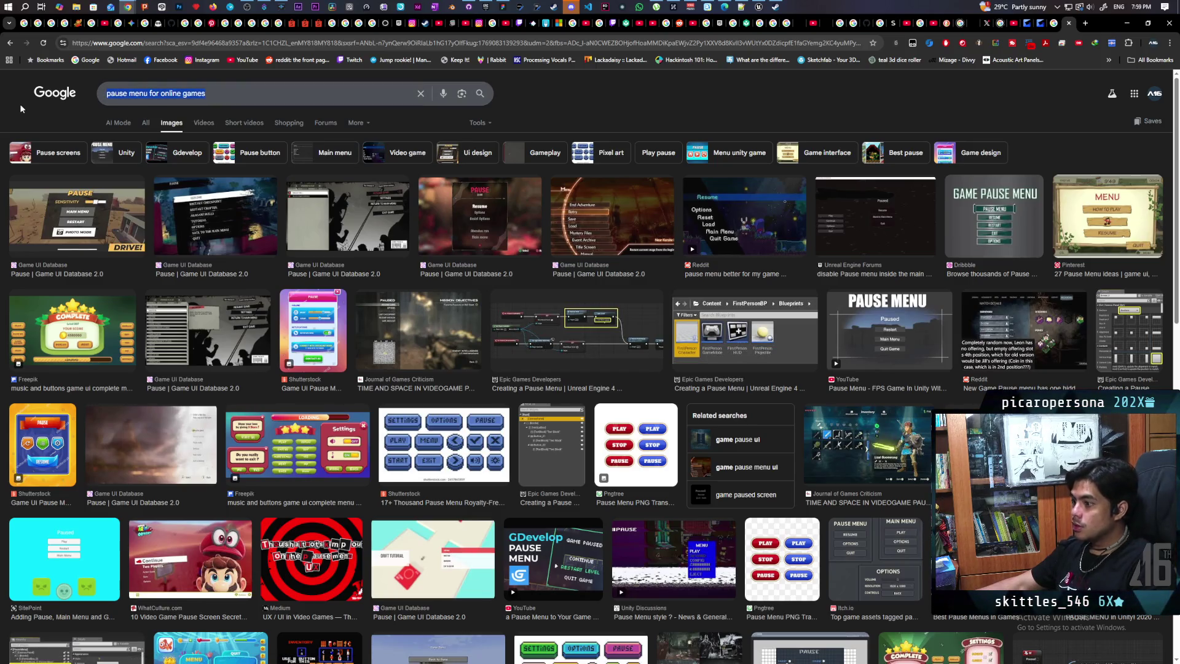
type("dota ")
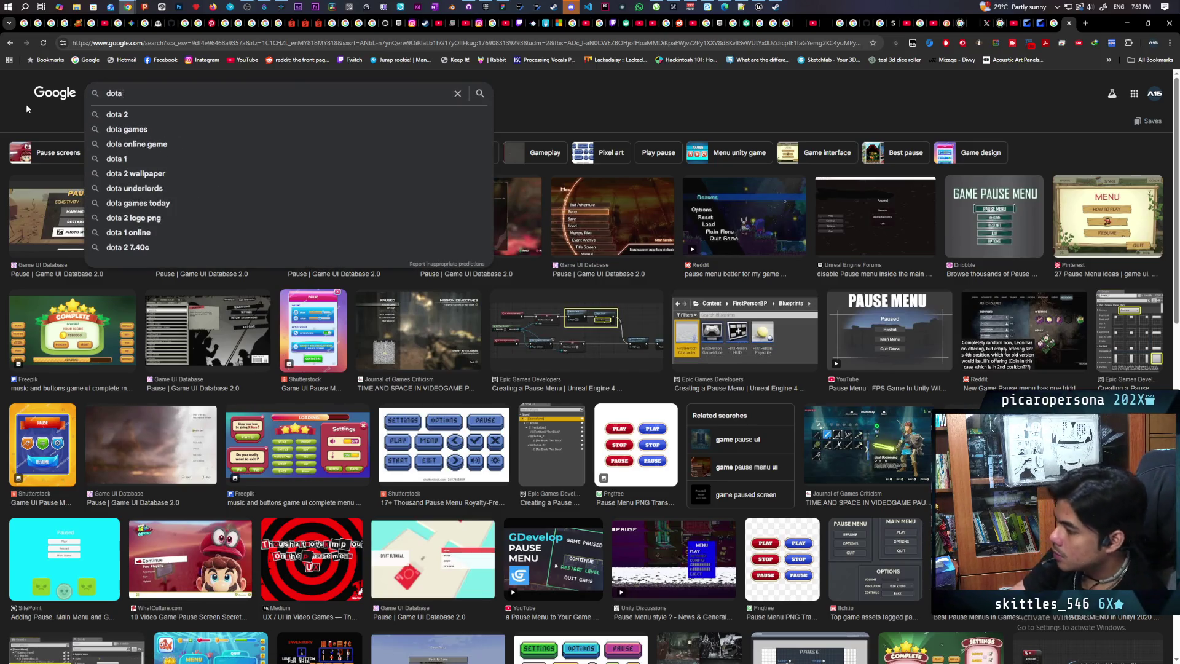
type("pause menu")
key("Return")
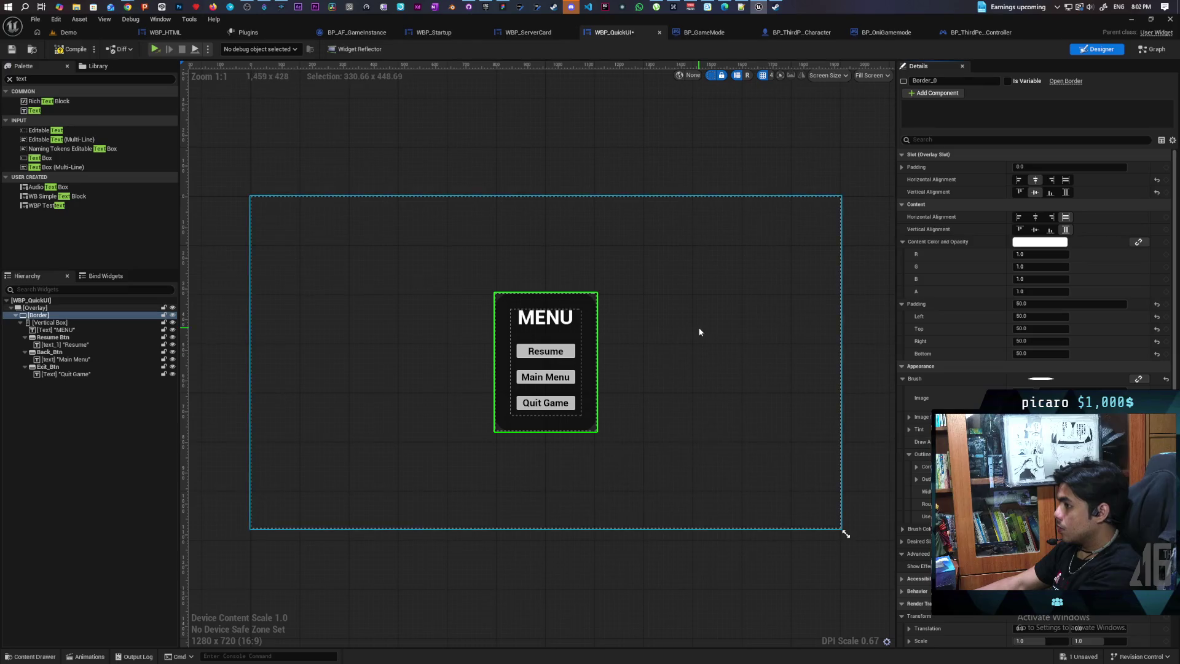
Compile WBP_QuickUI, close the play-test window, and select the menu's Overlay in the Hierarchy
left_click(69, 52)
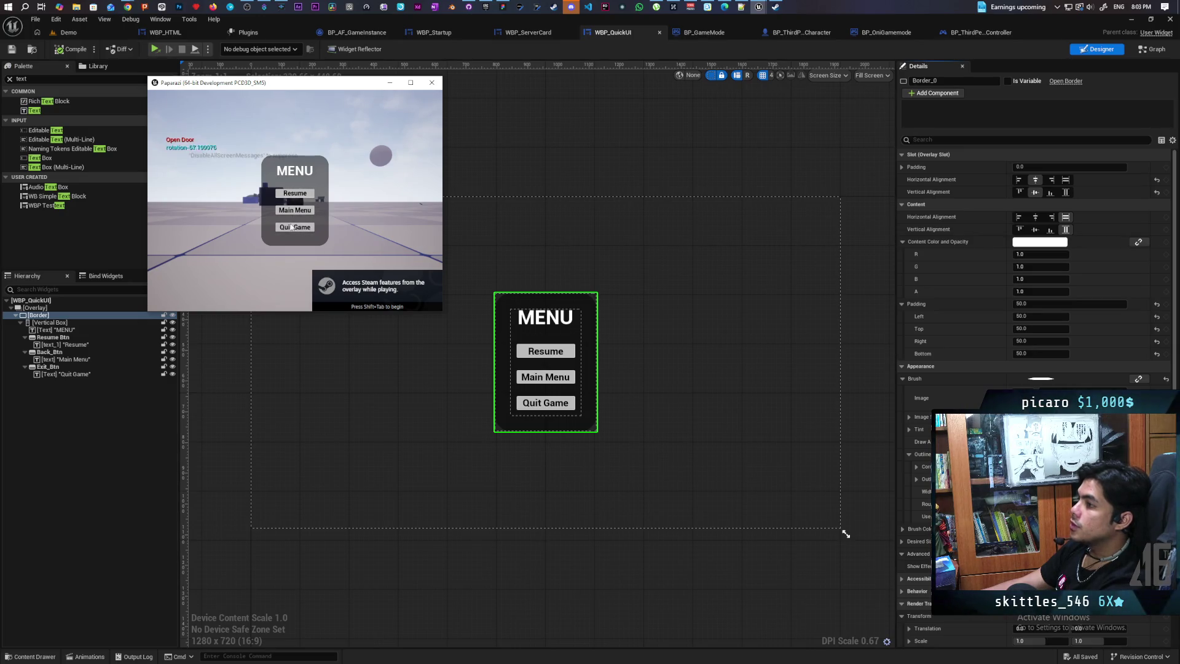
left_click(432, 83)
left_click(38, 308)
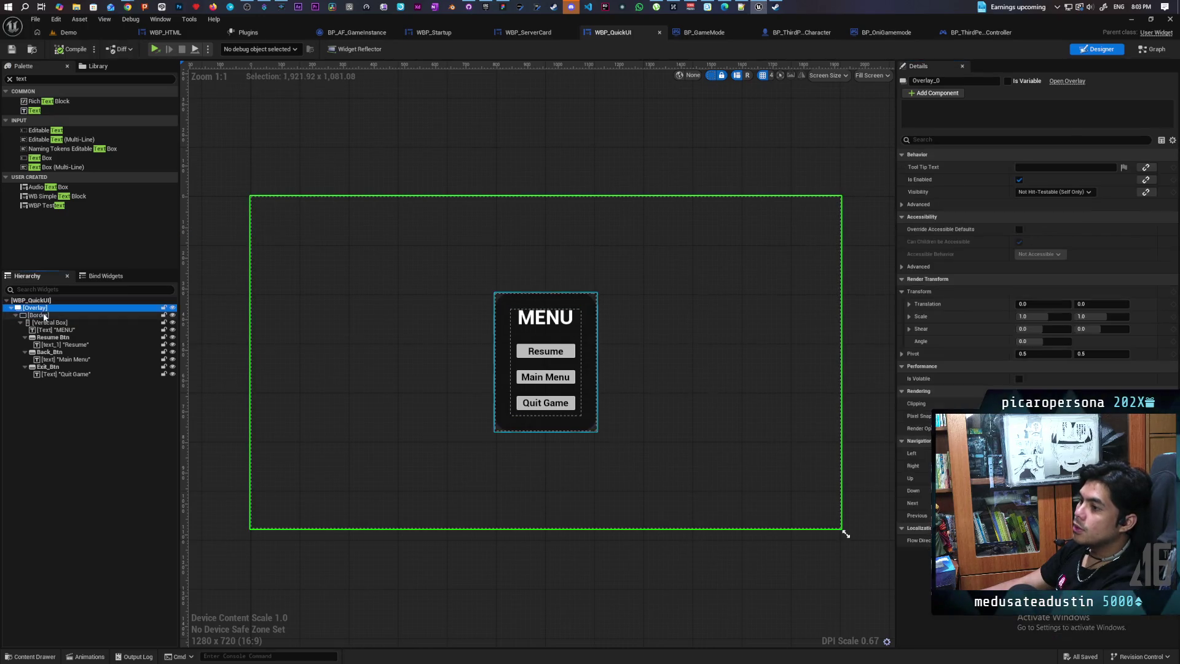
Add a Button to the Overlay behind the Border, with Fill horizontal and vertical alignment
left_click(92, 78)
type("but")
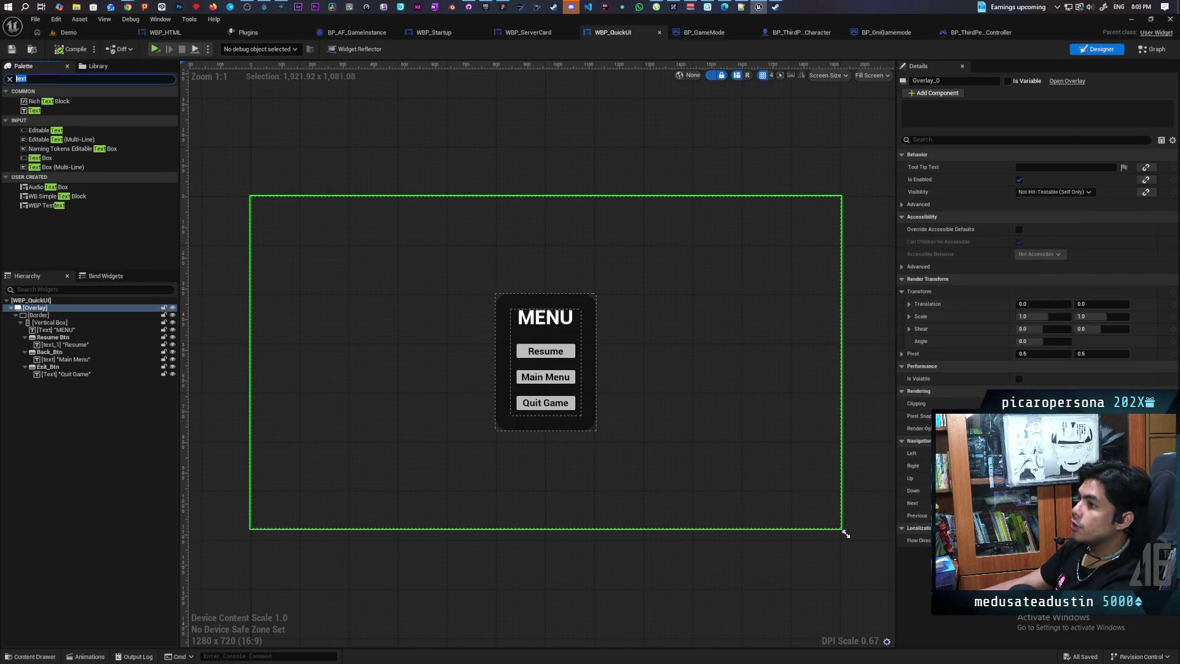
type("ton")
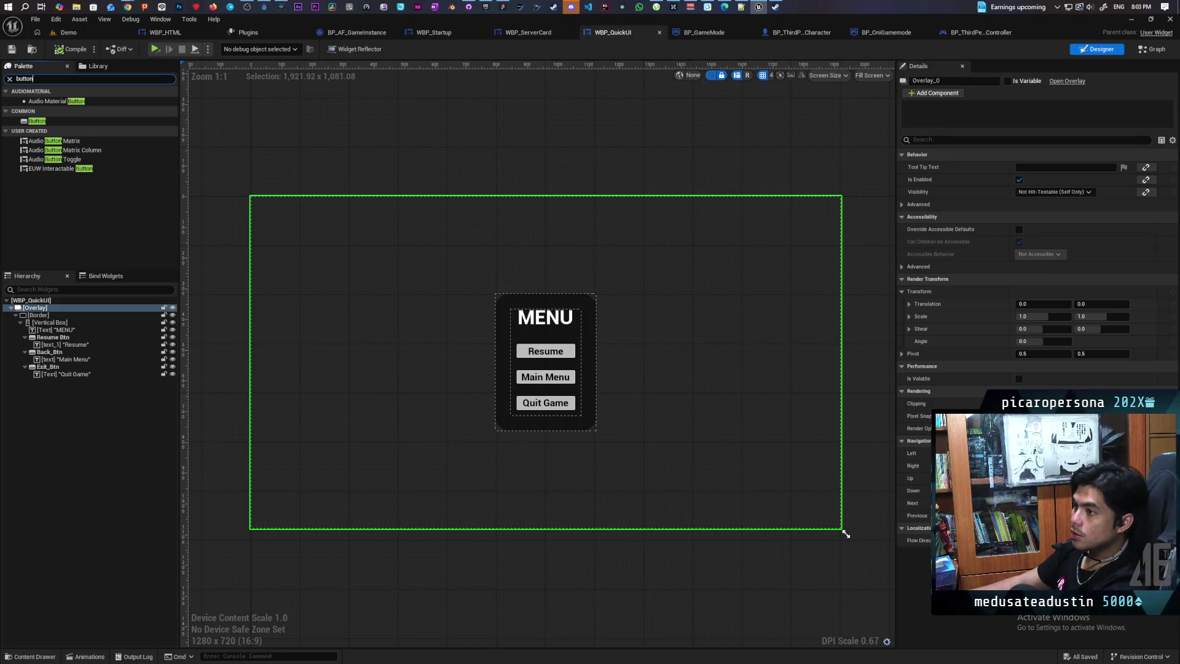
mouse_move(36, 121)
left_mouse_down()
mouse_move(118, 302)
mouse_move(55, 324)
mouse_move(35, 307)
left_mouse_up()
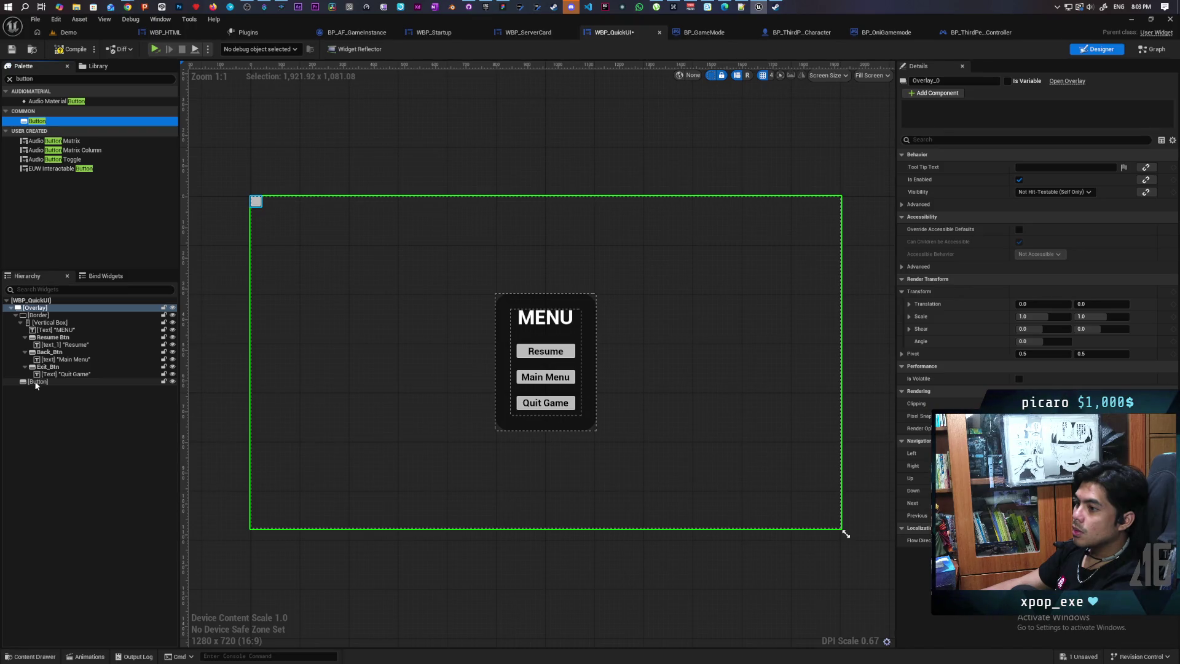
left_click(35, 383)
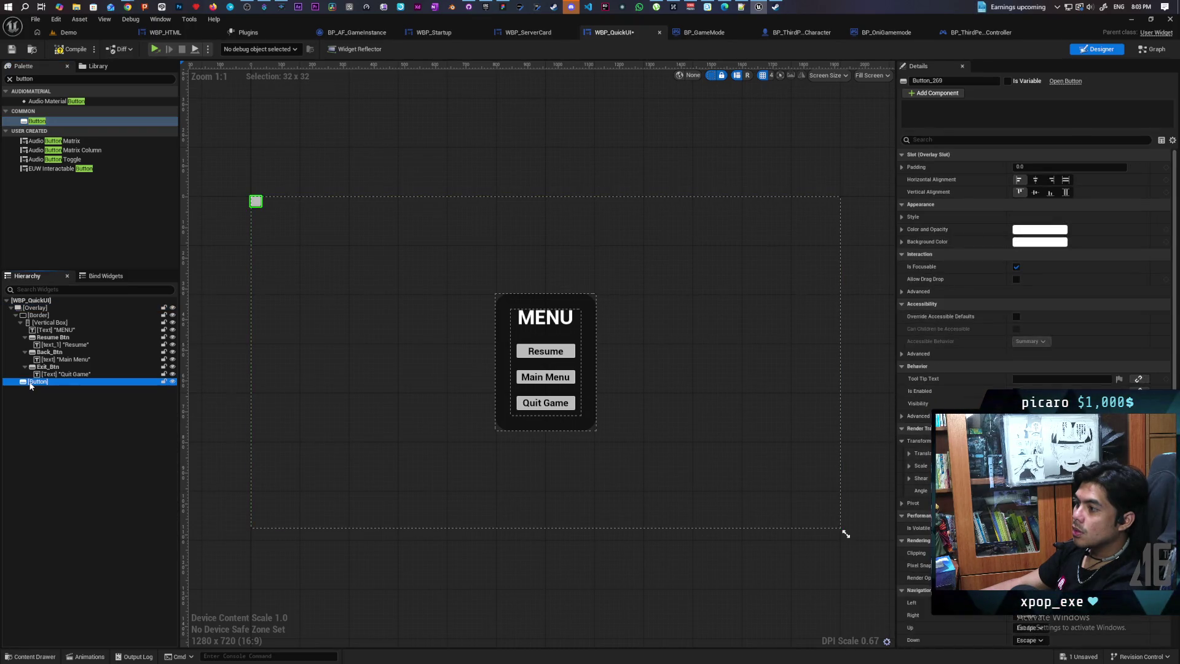
left_click_drag(31, 383, 42, 316)
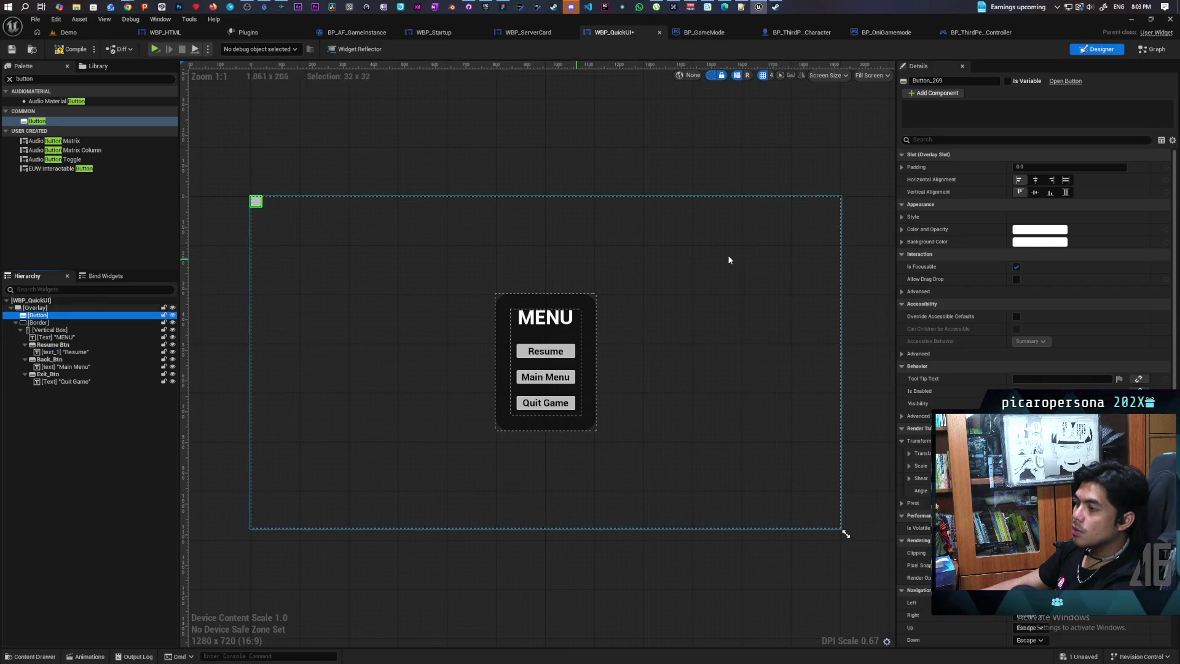
left_click(1068, 180)
left_click(1066, 191)
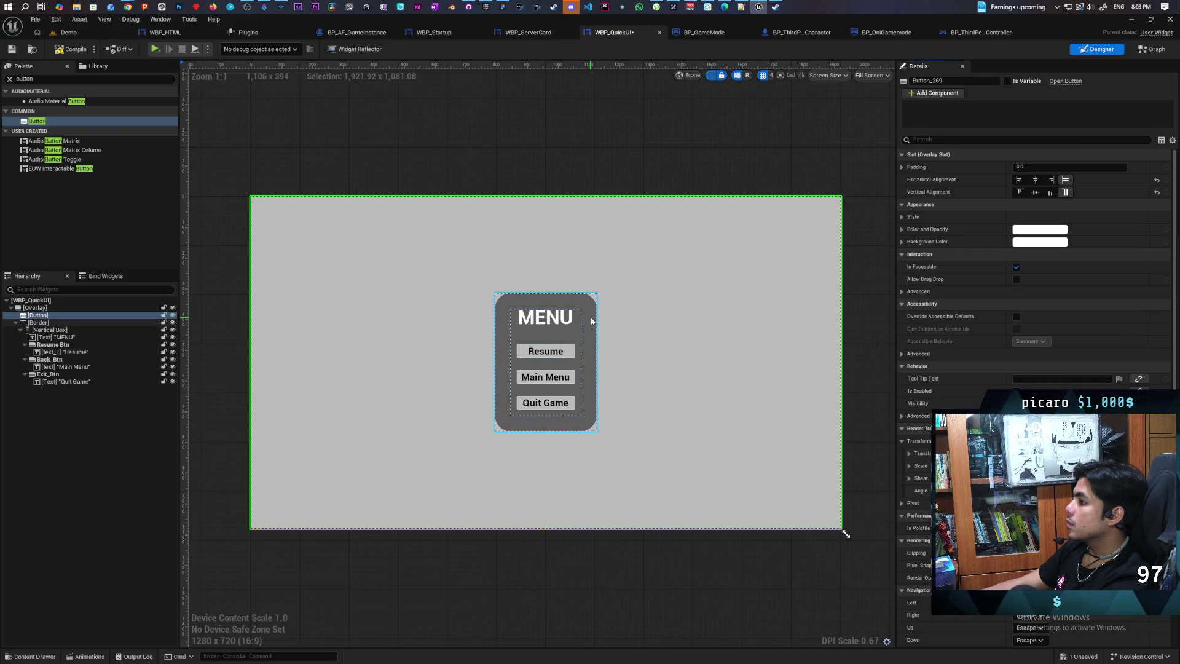
Inspect the menu Border's properties, then reselect the full-screen button
left_click(53, 325)
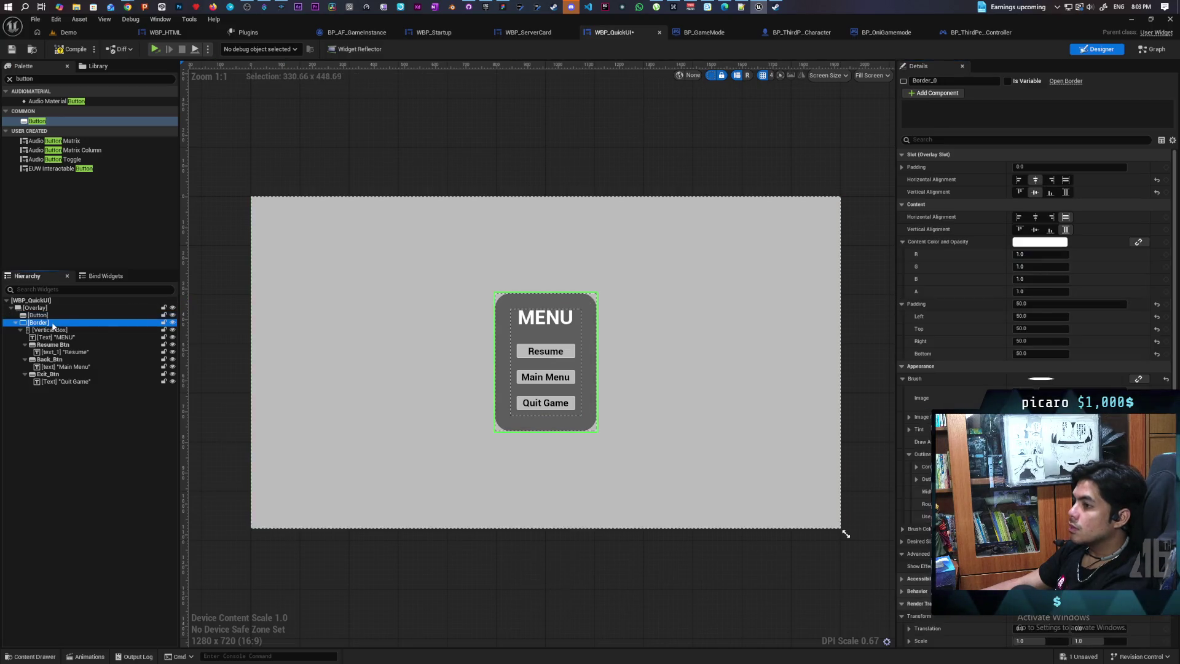
left_click(941, 140)
type("visi")
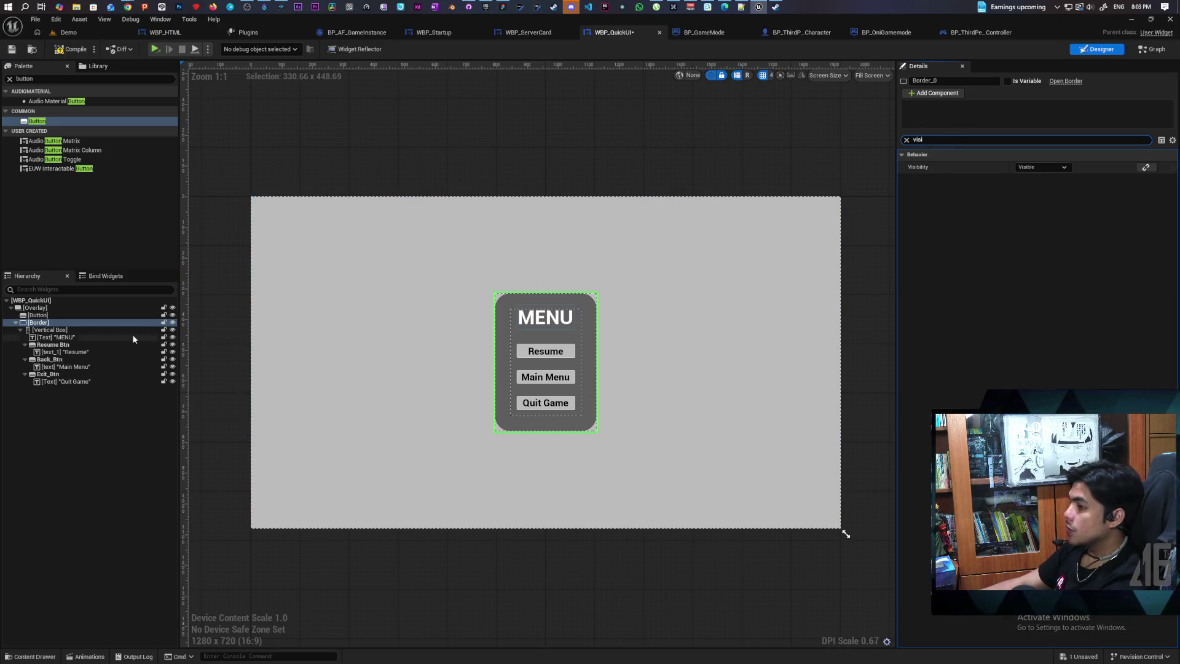
left_click(51, 313)
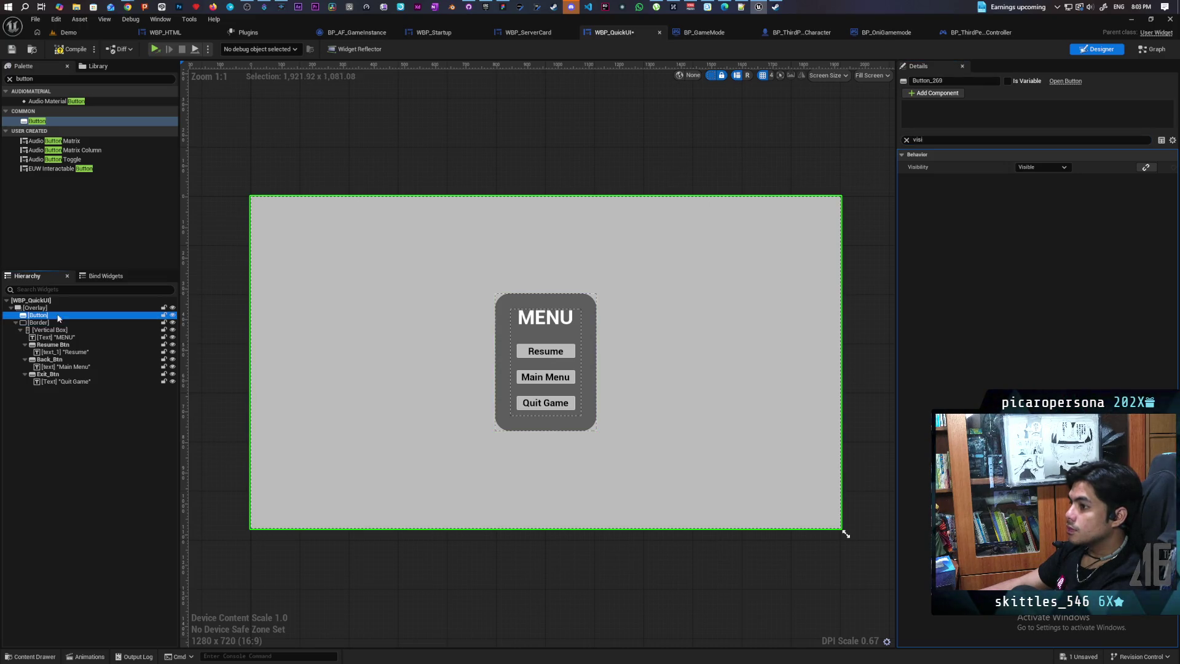
left_click(907, 140)
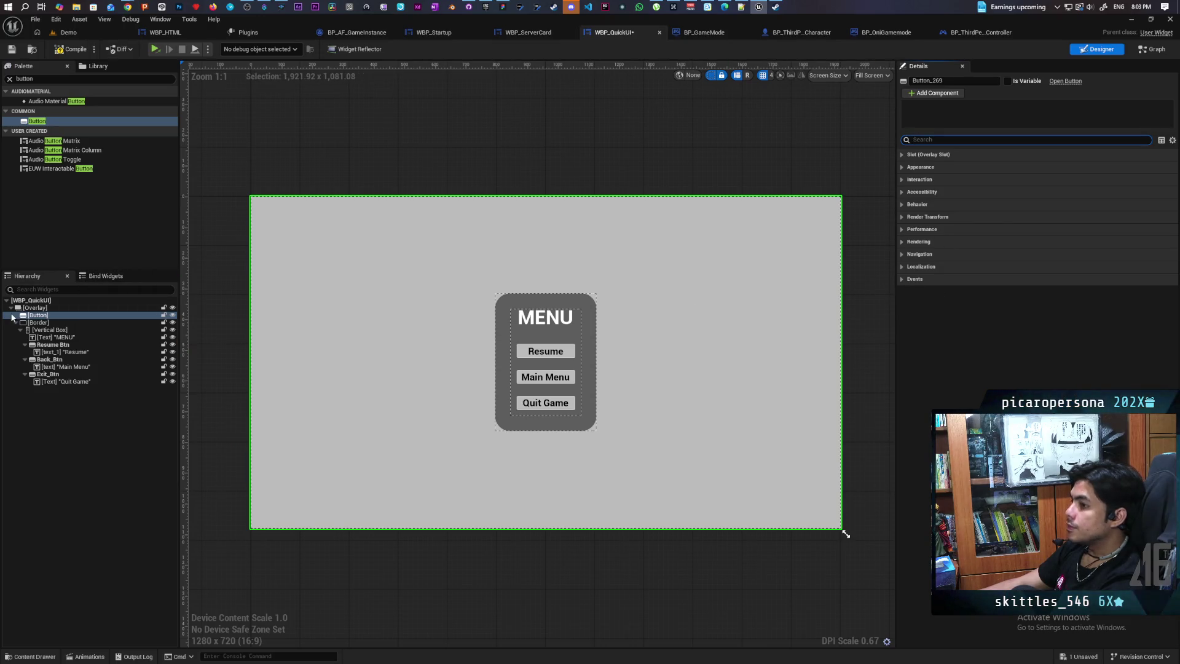
left_click(452, 321)
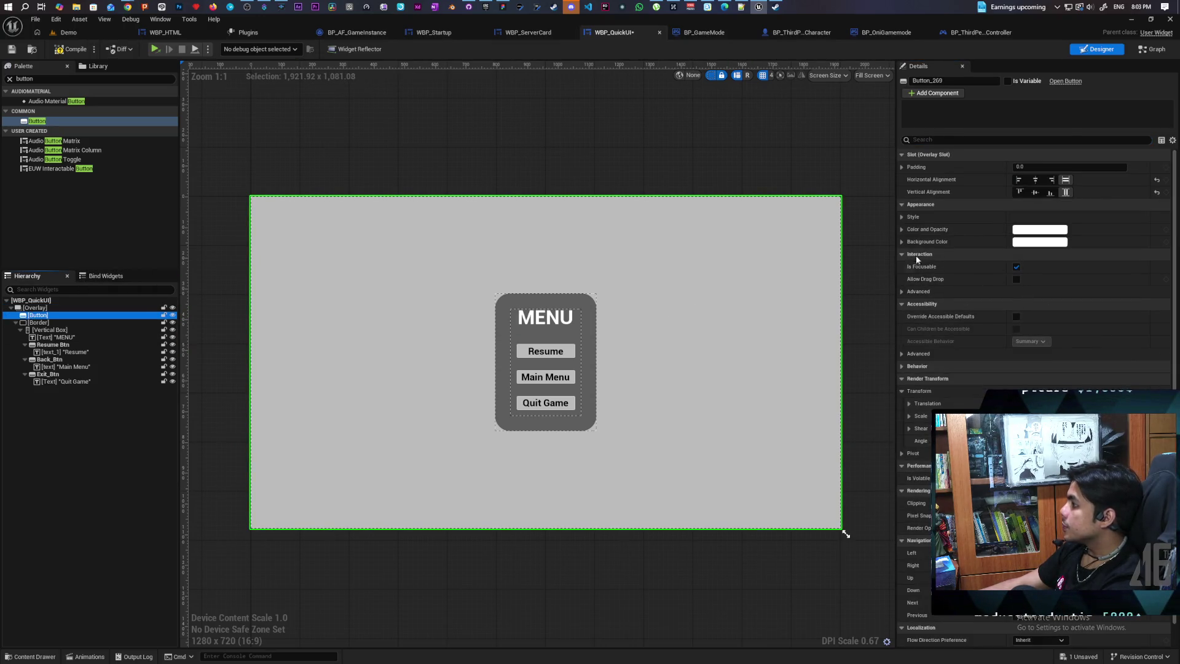
Set the button's Background Color alpha to 0, keeping Color and Opacity alpha at 1
left_click(902, 229)
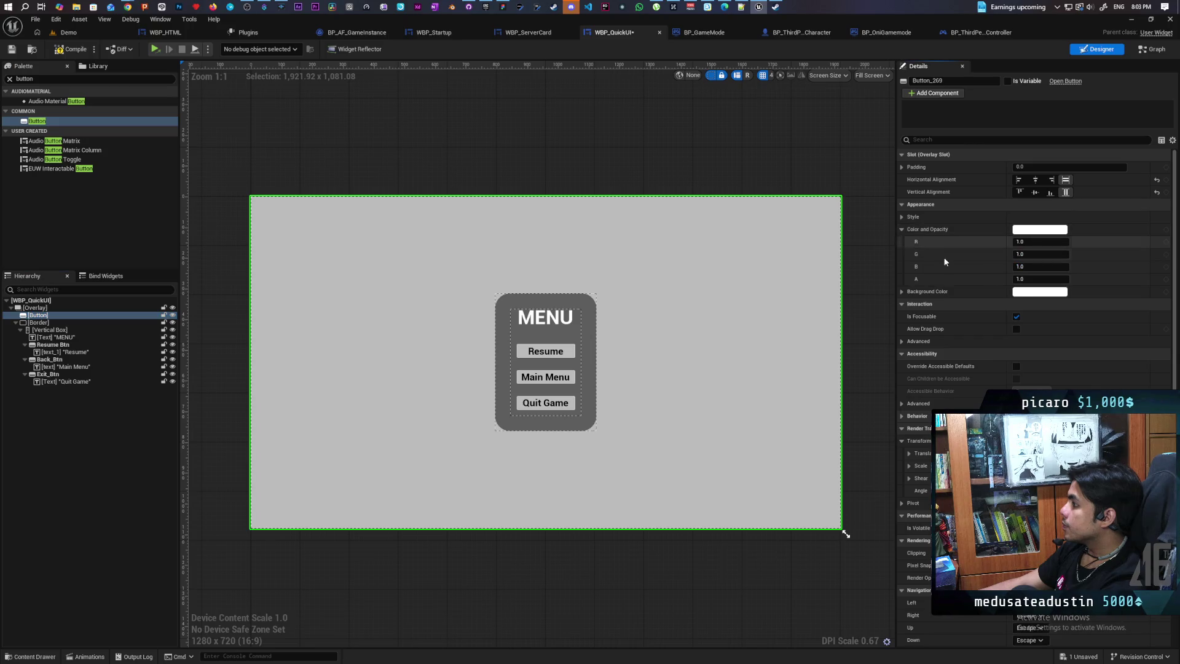
left_click(1026, 278)
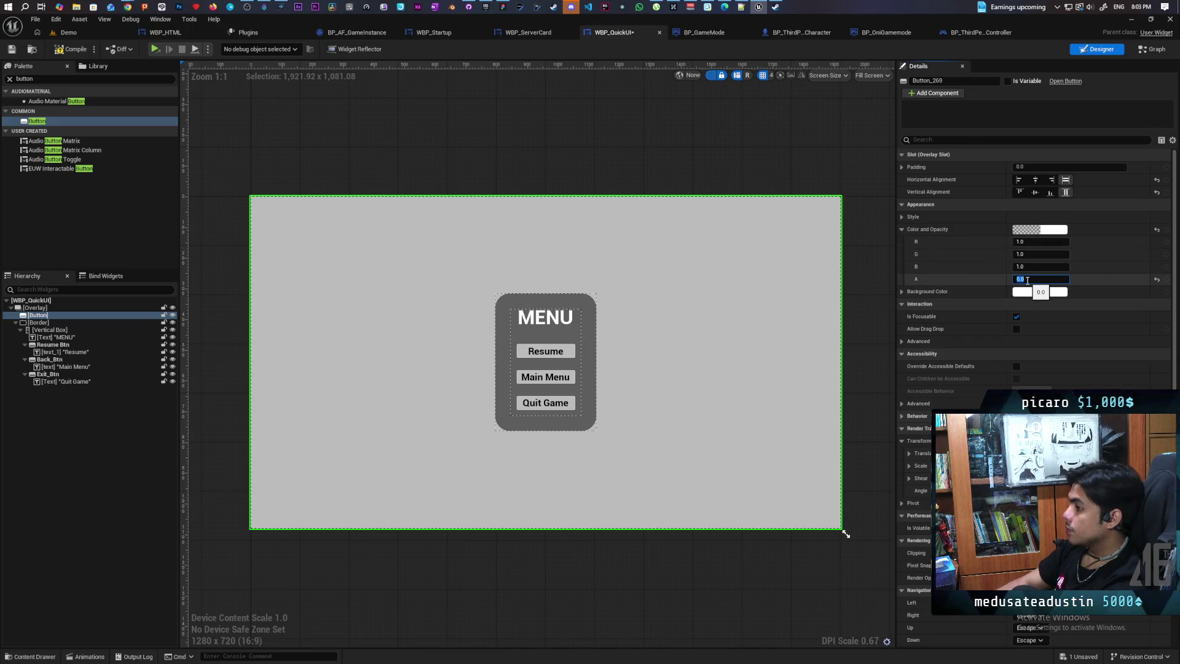
type("0")
key("Return")
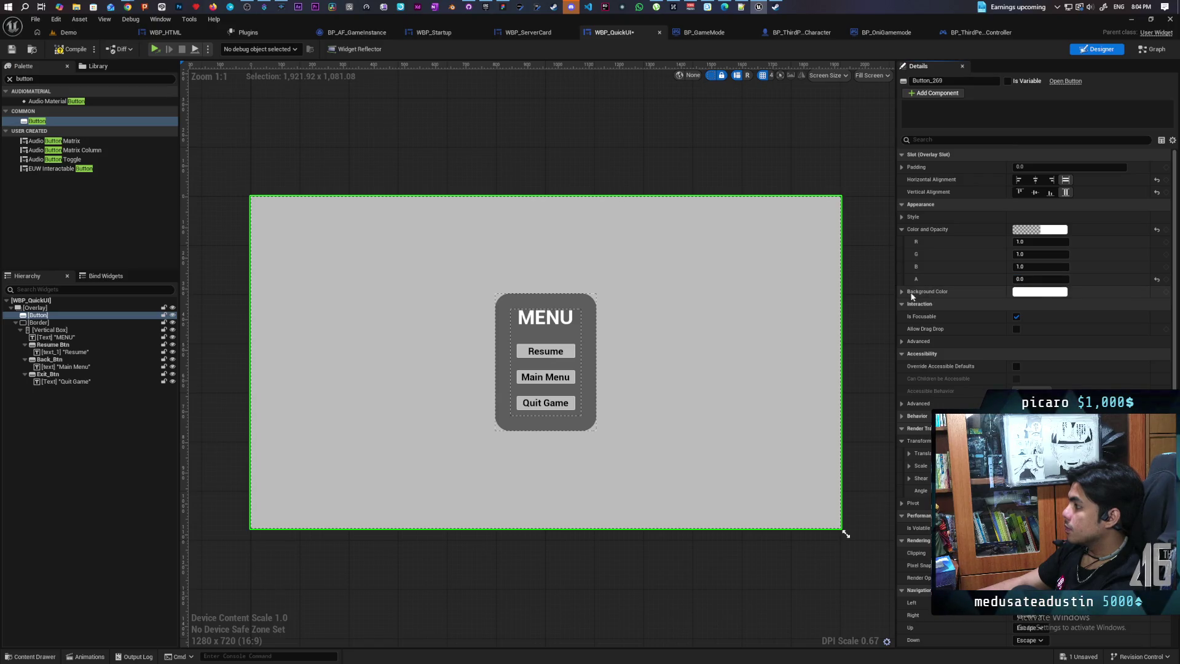
left_click(902, 291)
left_click(1025, 341)
type("0")
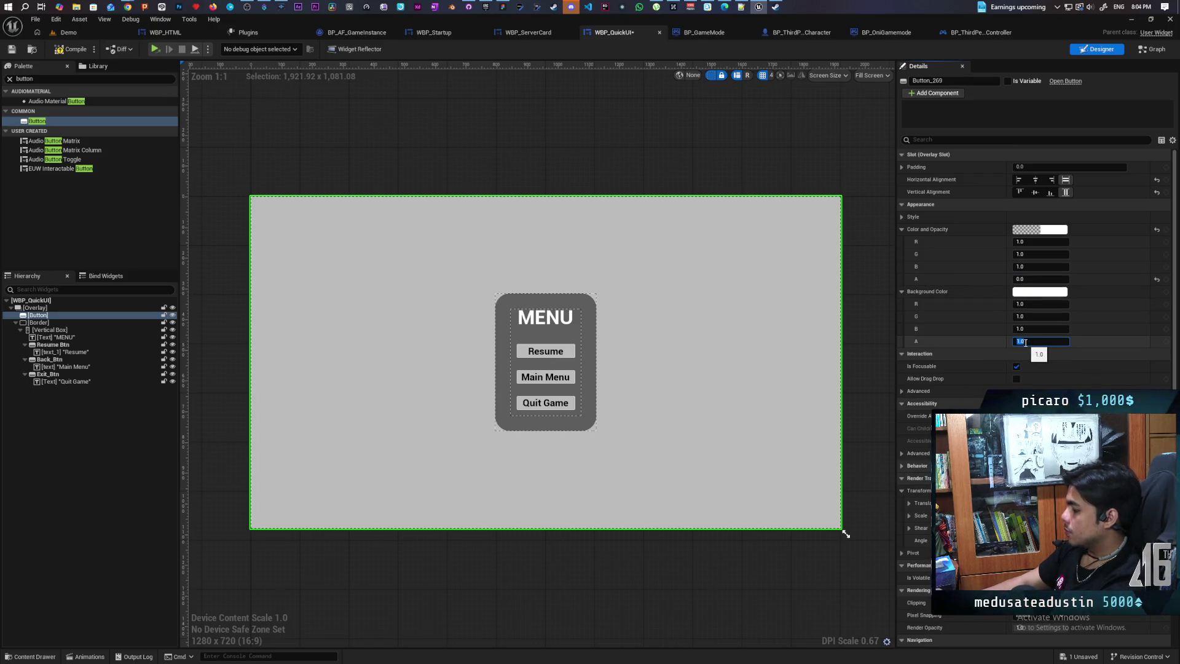
key("Return")
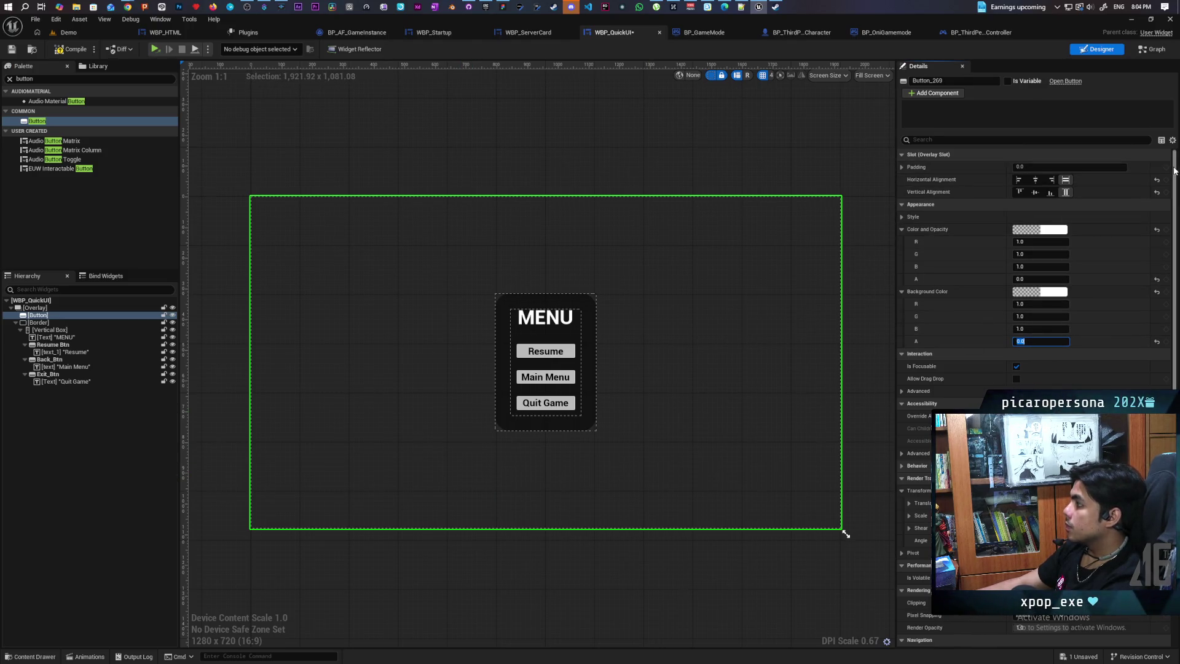
left_click(1041, 279)
type("1")
key("Return")
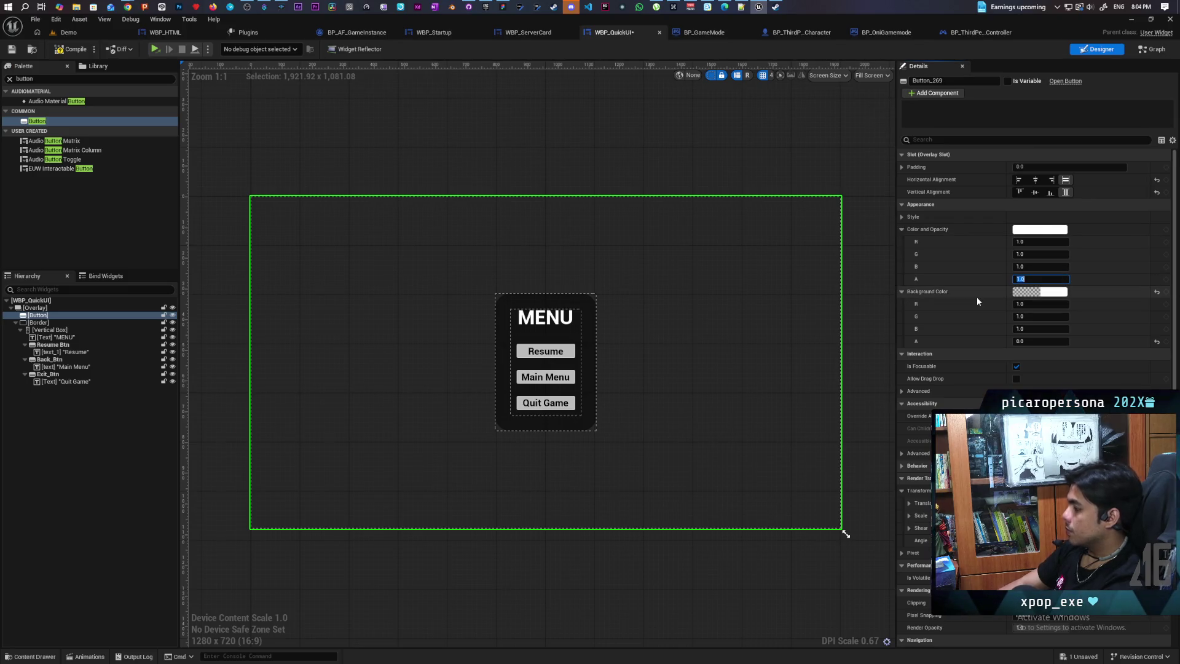
scroll(1027, 353, "down", 4)
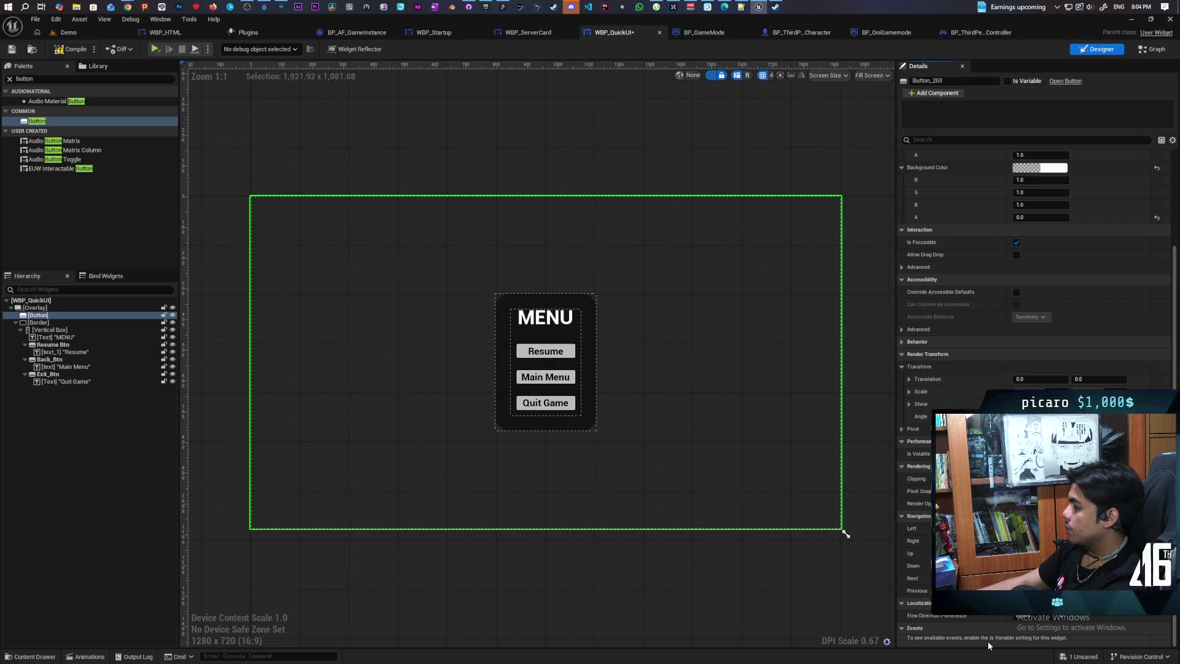
Expose Button_269 as a variable, create its On Clicked event, and place it beside Close
left_click(1009, 81)
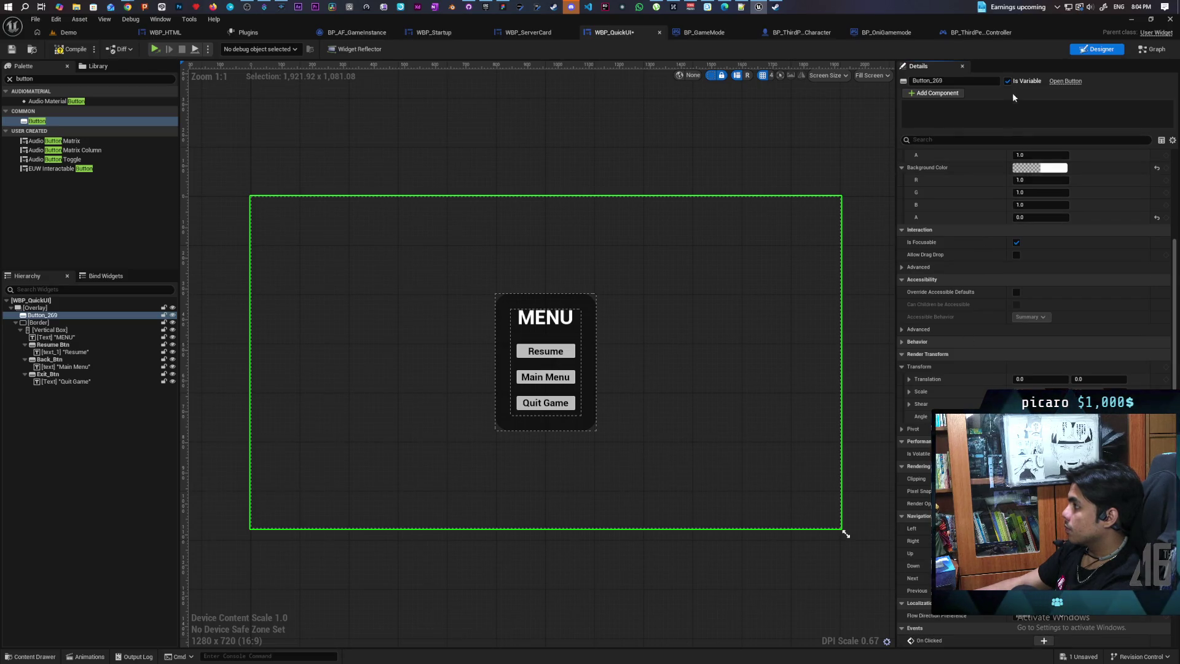
scroll(984, 184, "down", 1)
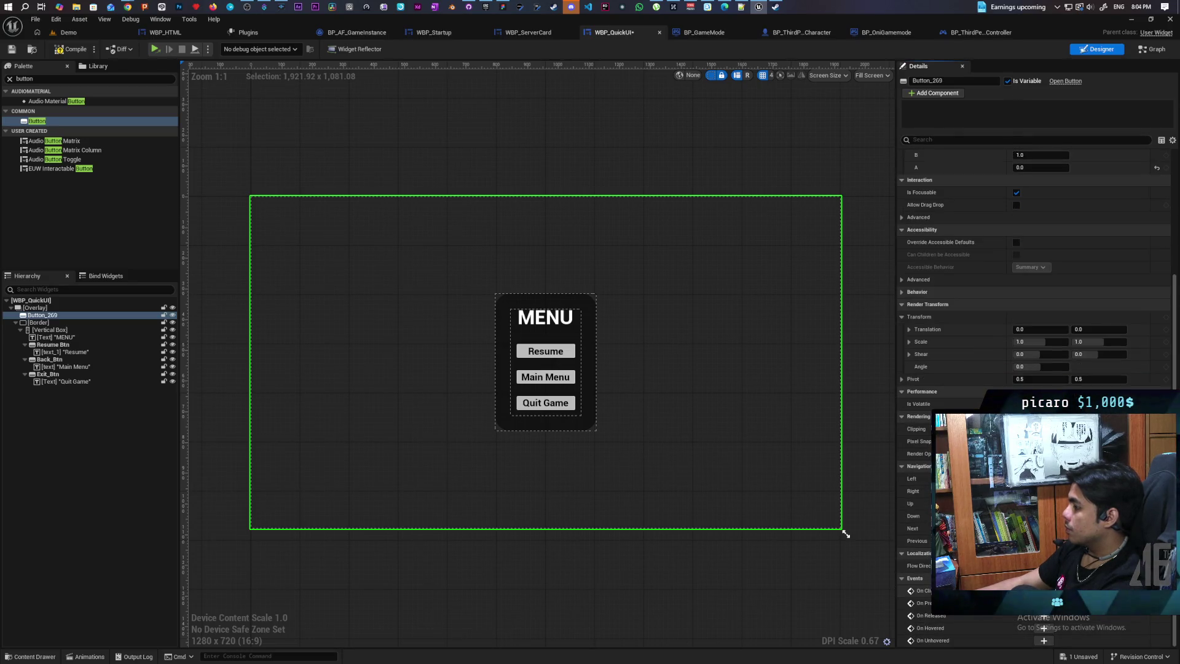
double_click(814, 448)
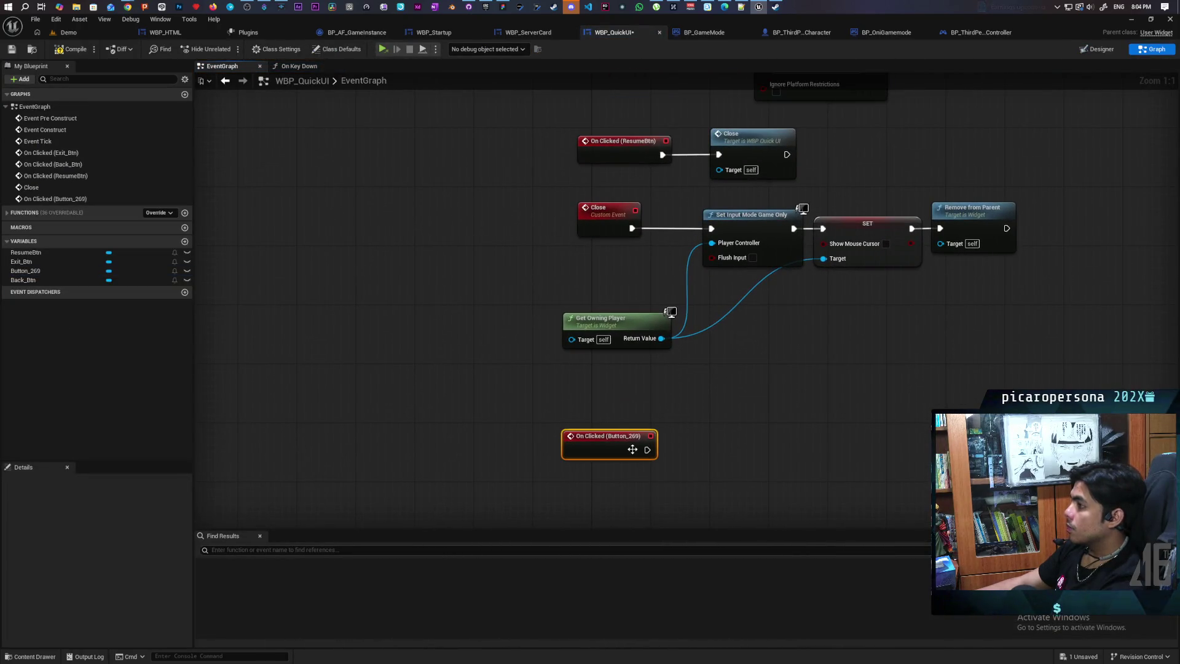
mouse_move(632, 450)
left_mouse_down()
mouse_move(652, 112)
mouse_move(719, 154)
left_mouse_up()
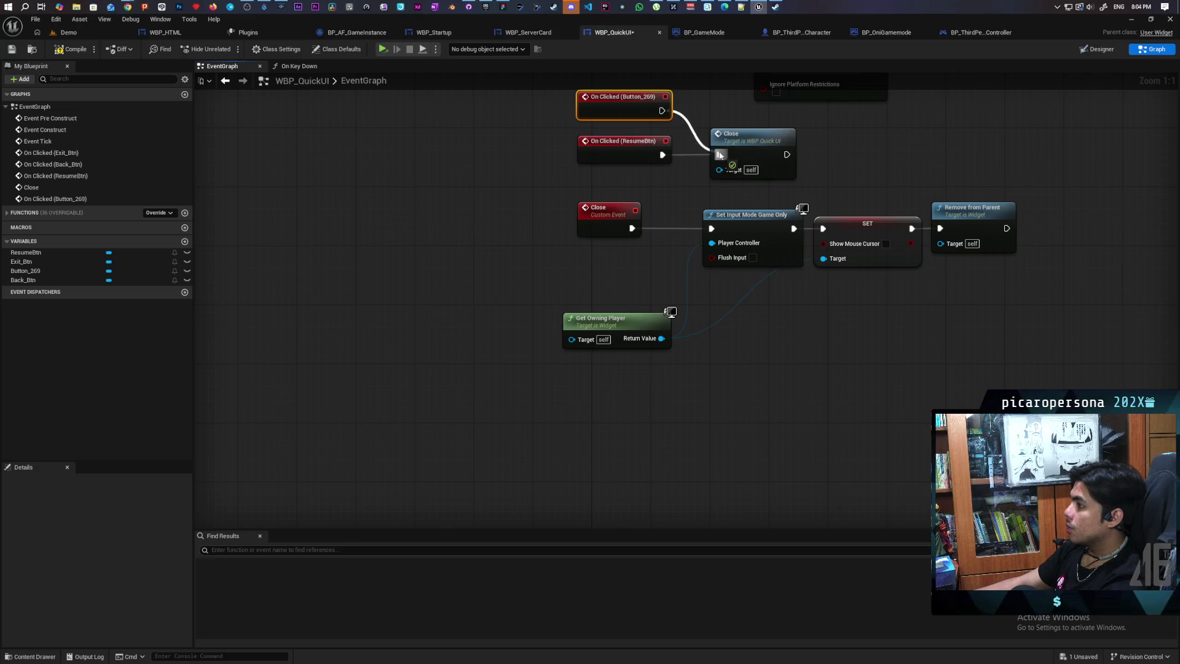
Compile and save WBP_QuickUI, start a play test, and toggle the pause menu with Escape
left_click(69, 49)
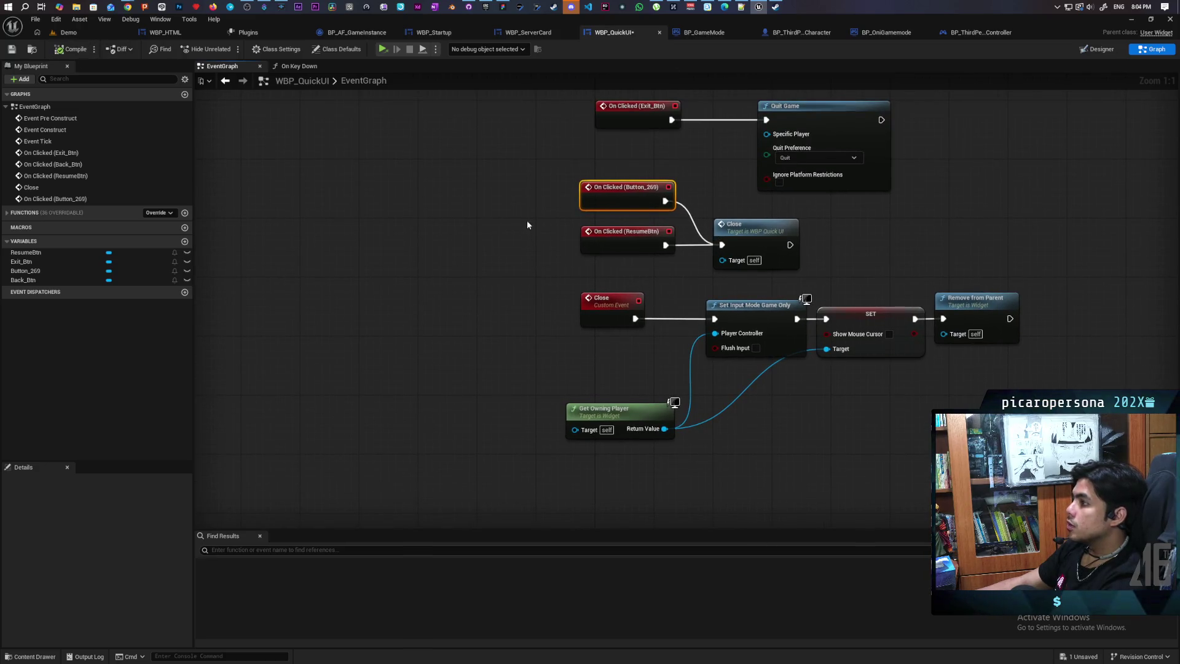
left_click(381, 49)
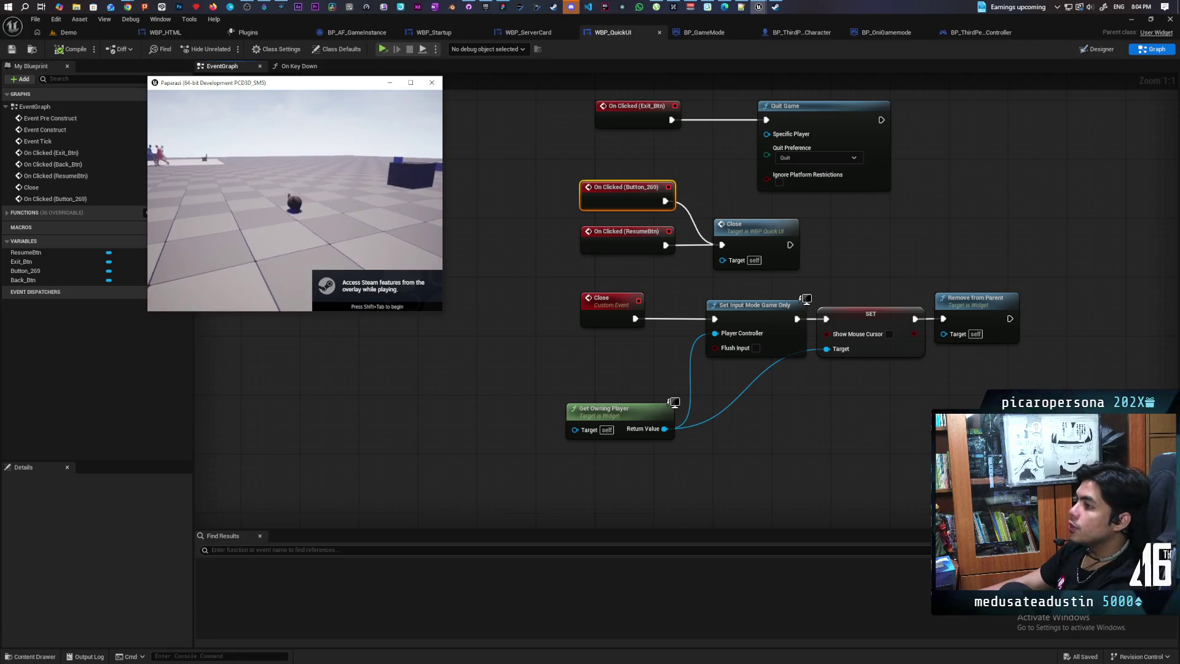
key("Escape")
key("Escape")
key("Escape")
key("Escape")
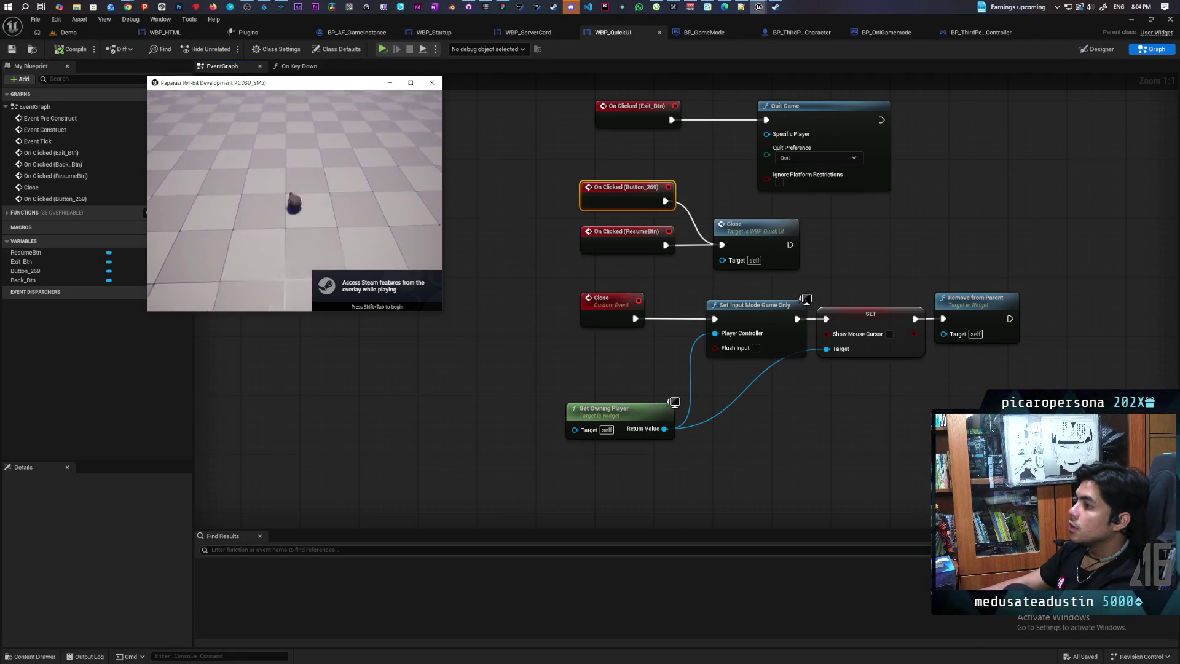
key("Escape")
key("Escape")
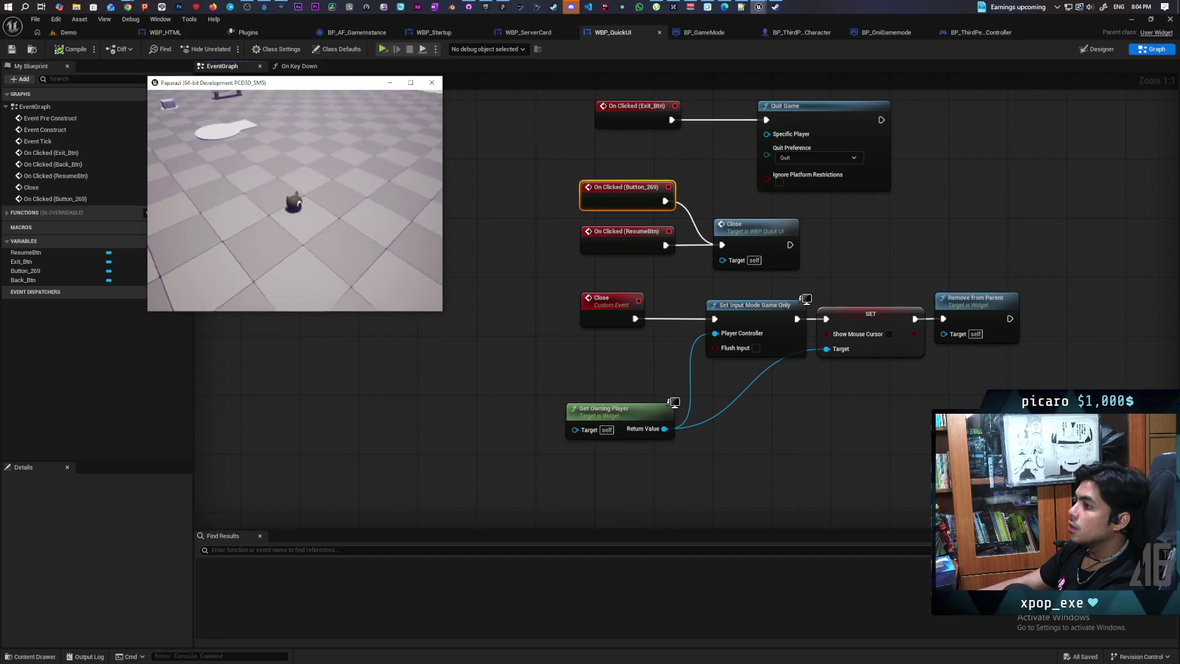
key("Escape")
key("Escape")
key("Escape")
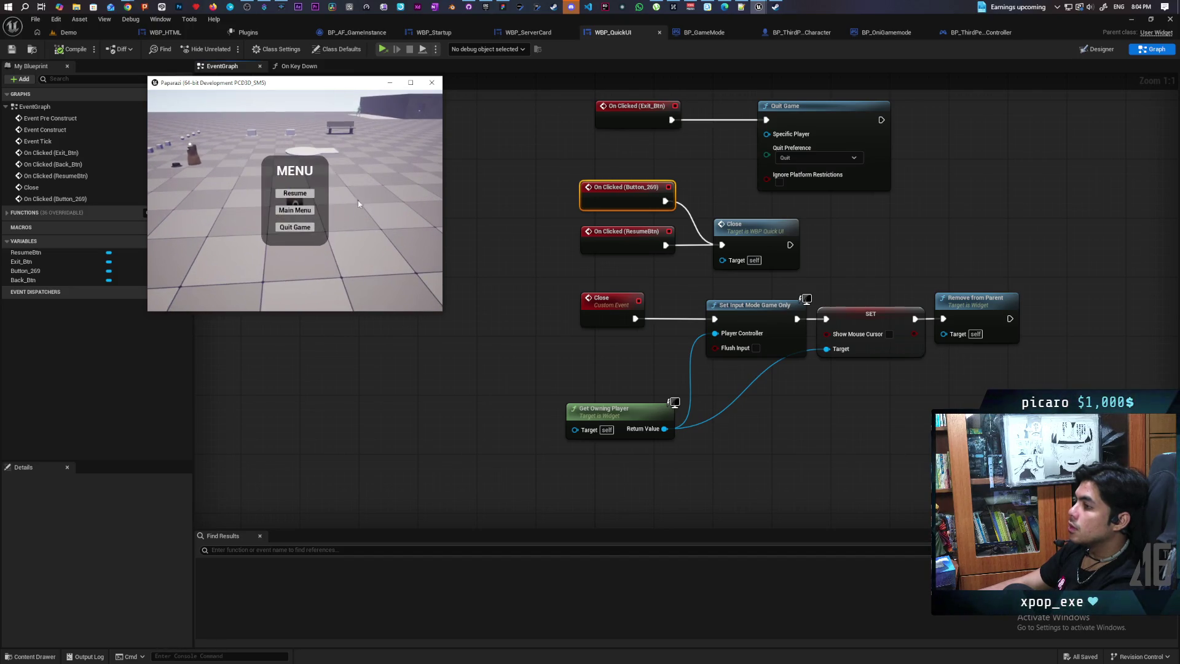
key("Escape")
key("Escape")
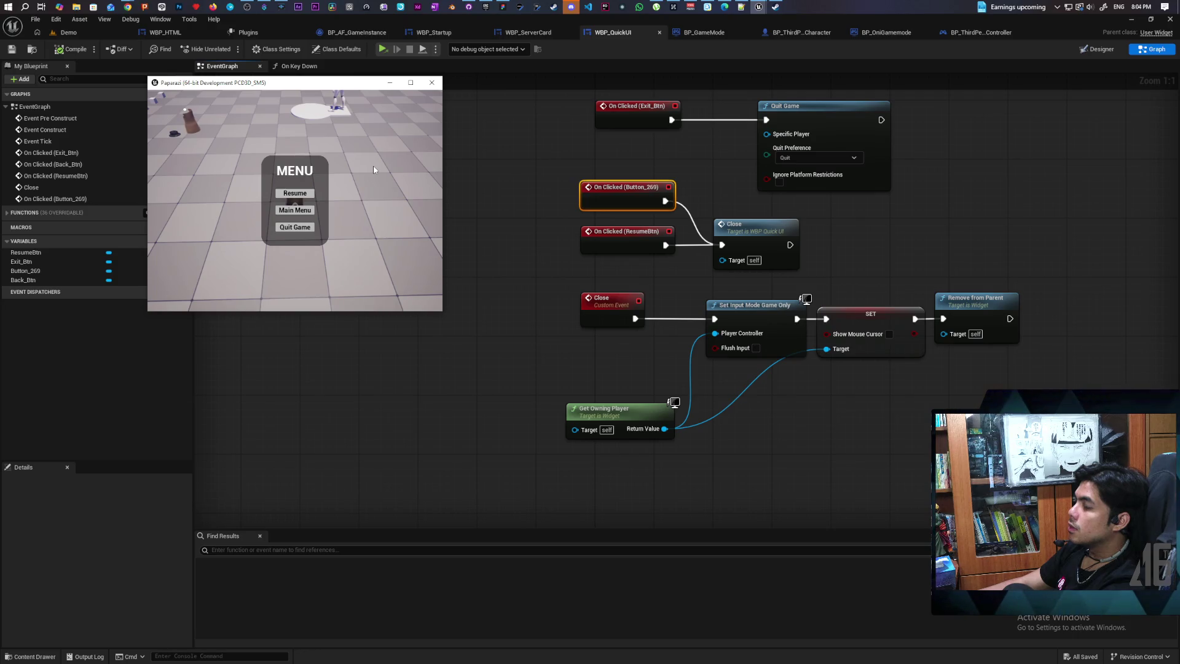
Enlarge the play-test game window through the console
key("grave")
key("Up")
key("Return")
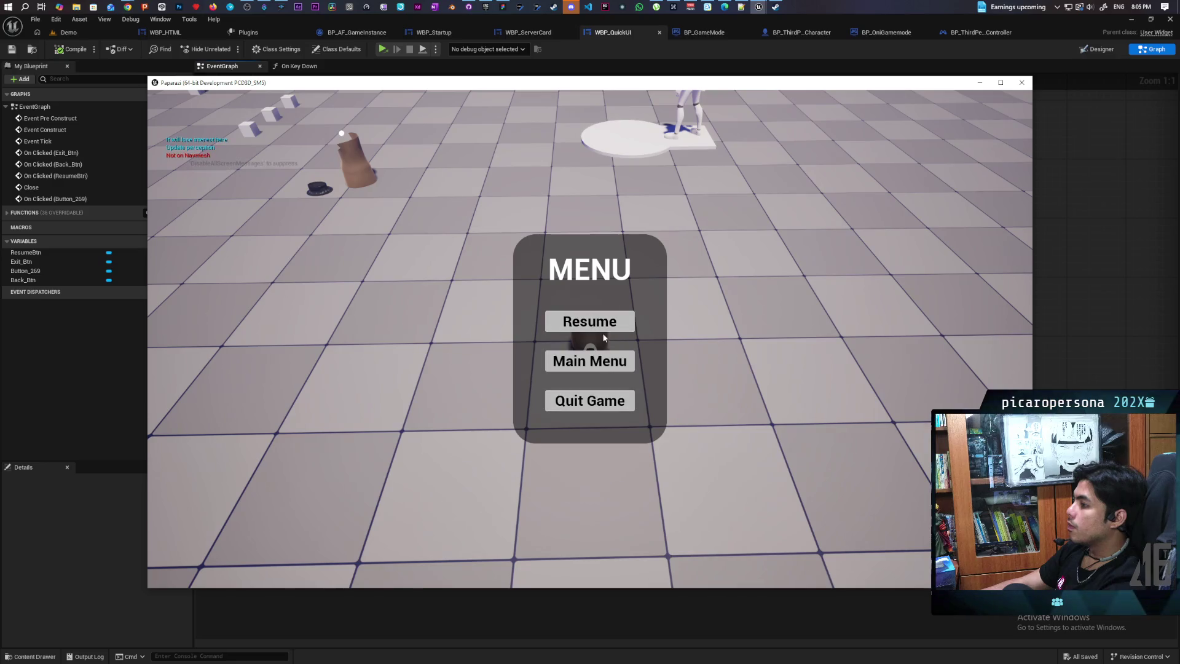
Resume gameplay from the pause menu, then reopen it with Escape and resume again
left_click(589, 324)
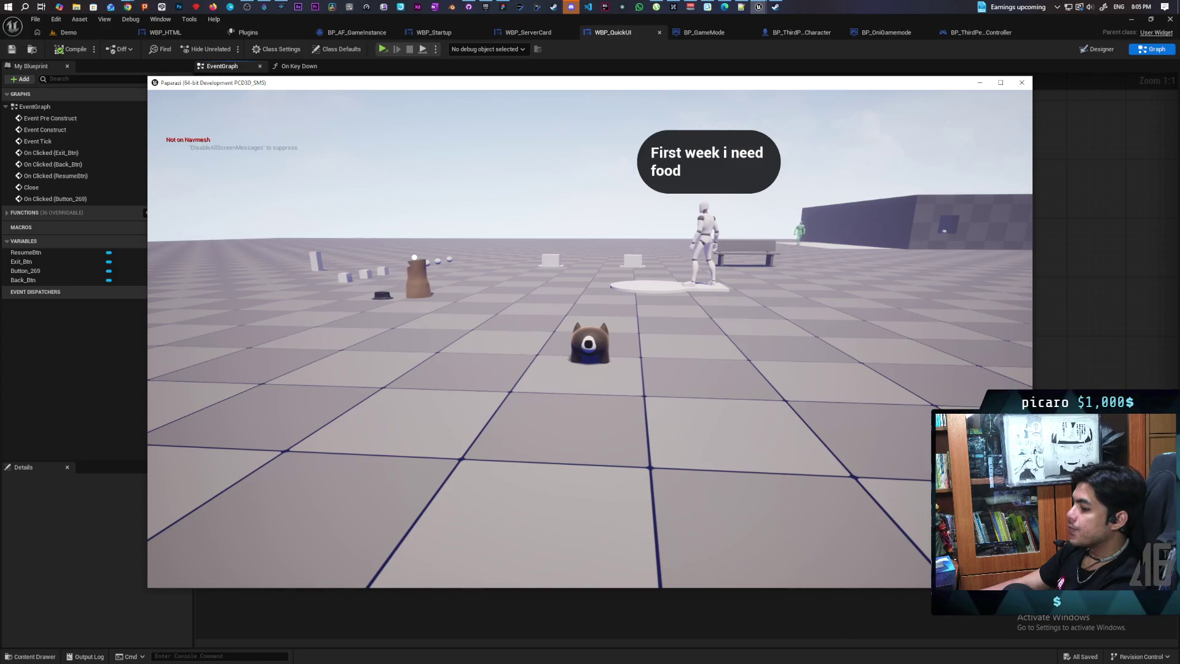
key("Escape")
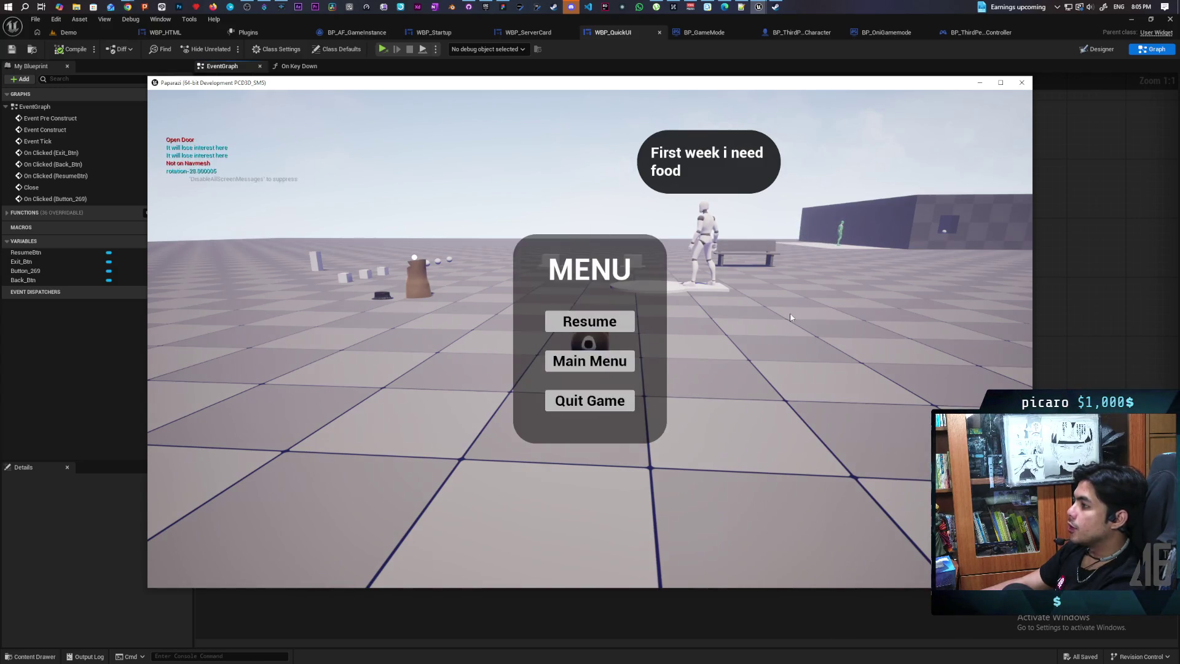
key("Escape")
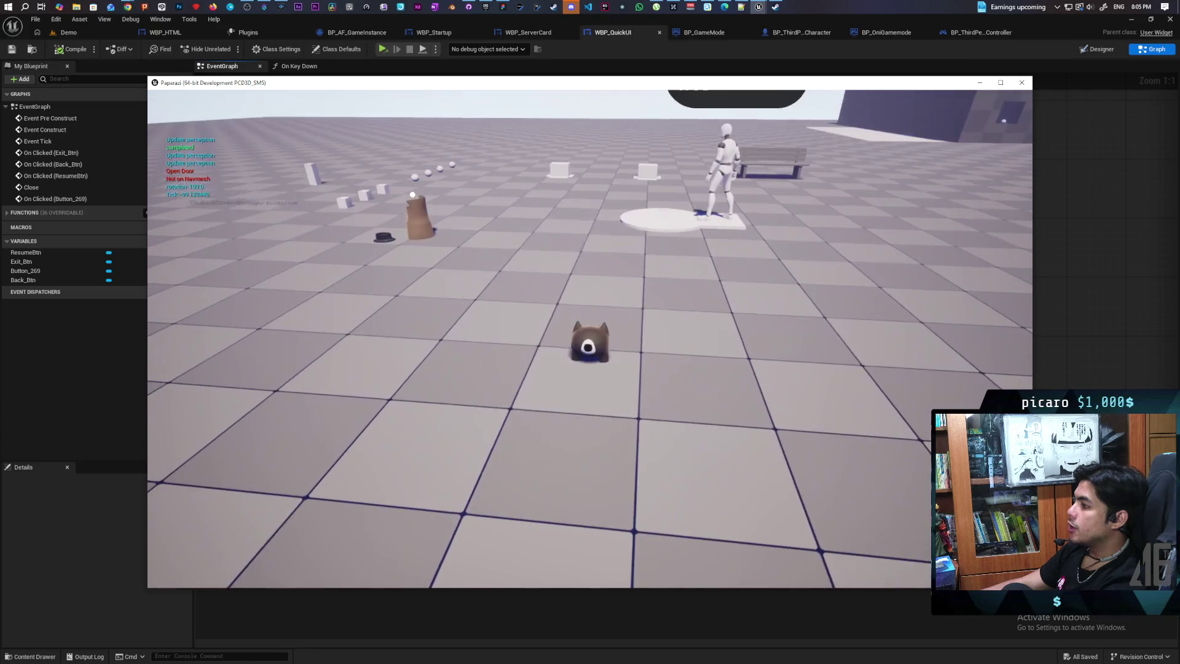
key("Escape")
left_click(589, 322)
Toggle the pause menu several more times, then quit the play-test session
key("Escape")
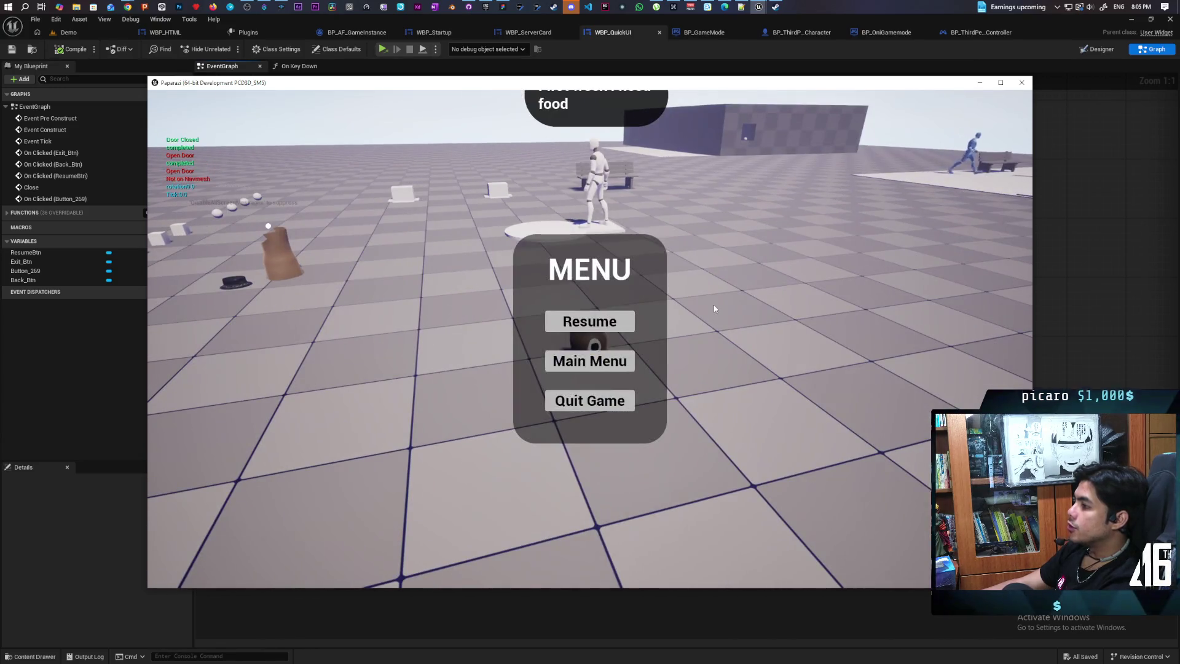
key("Escape")
key("Escape")
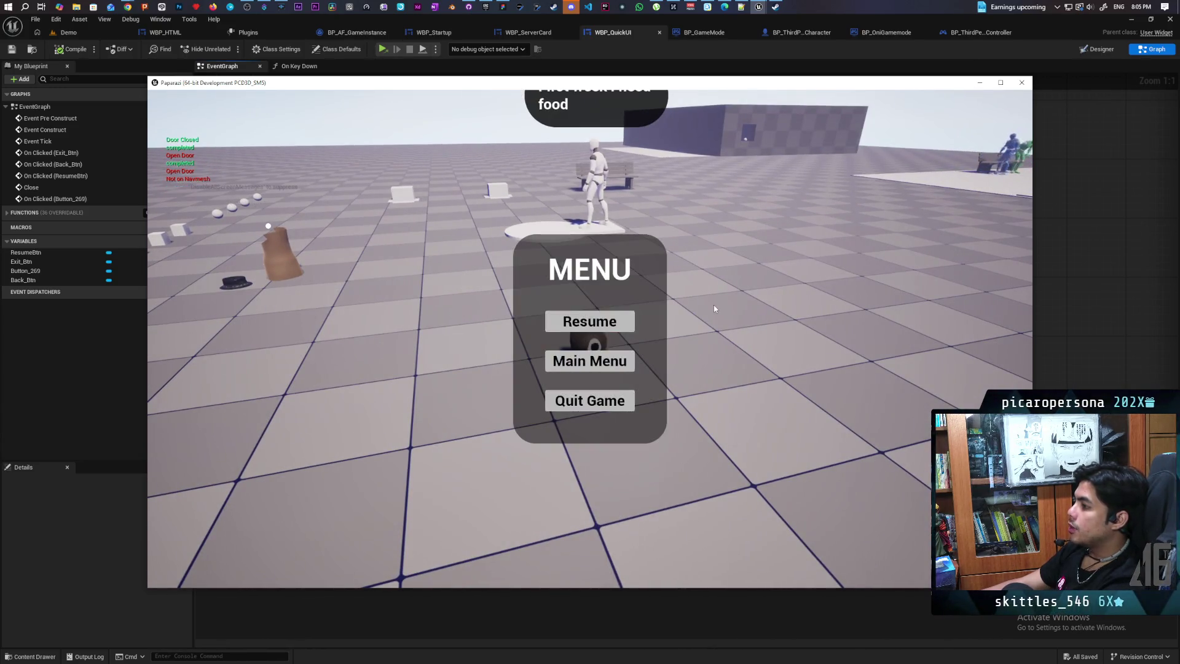
key("Escape")
key("Escape")
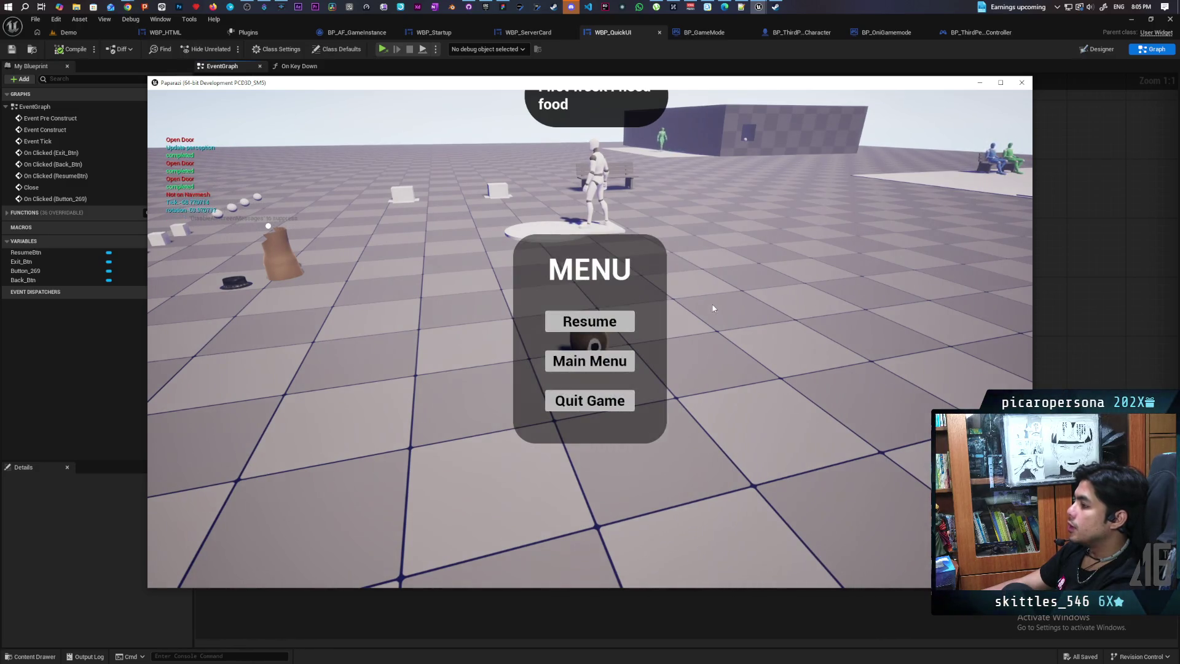
key("Escape")
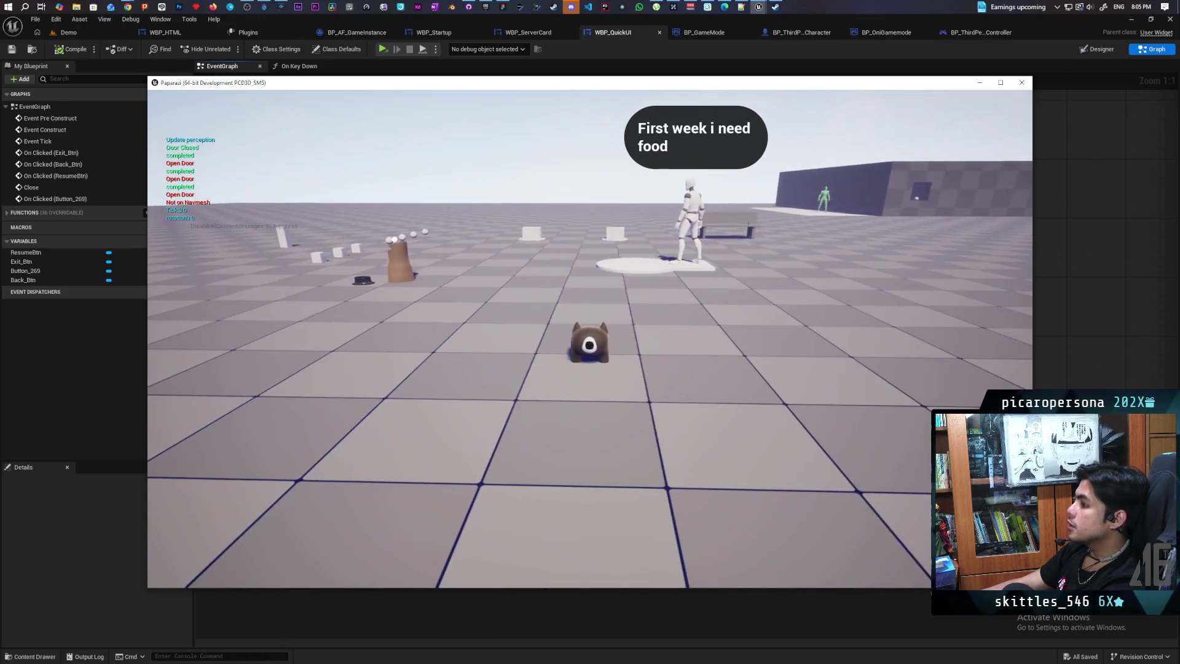
key("Escape")
left_click(590, 400)
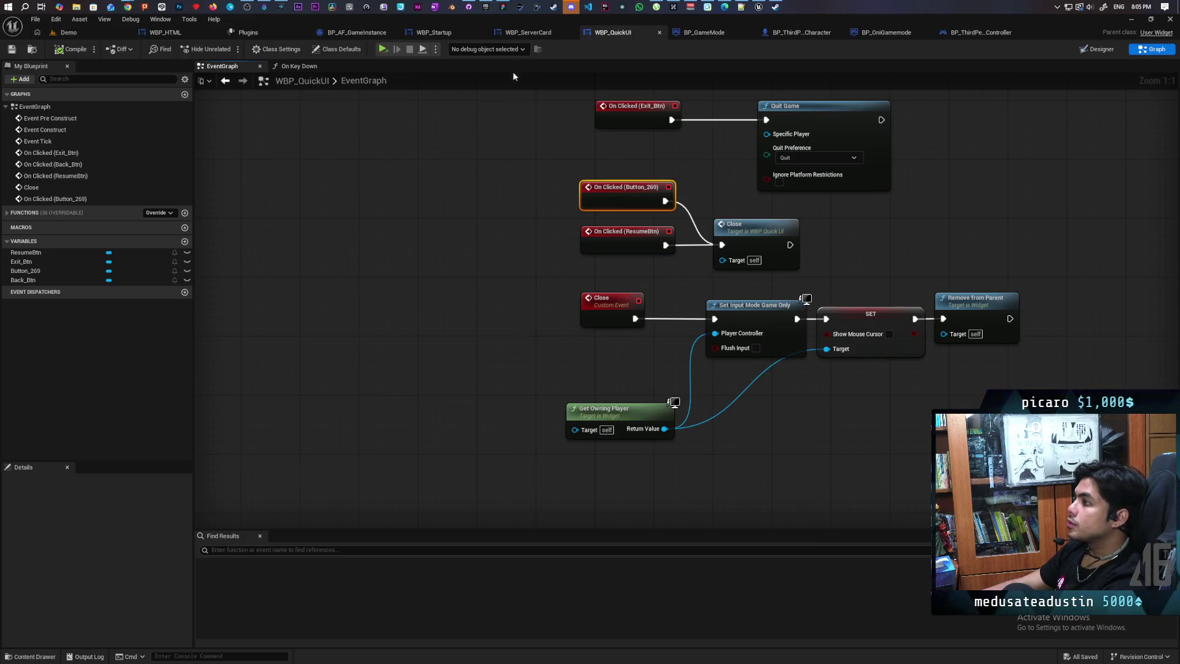
In GitHub Desktop, commit 16 files to main as 'adjusted widgets and fixed host game'
left_click(466, 5)
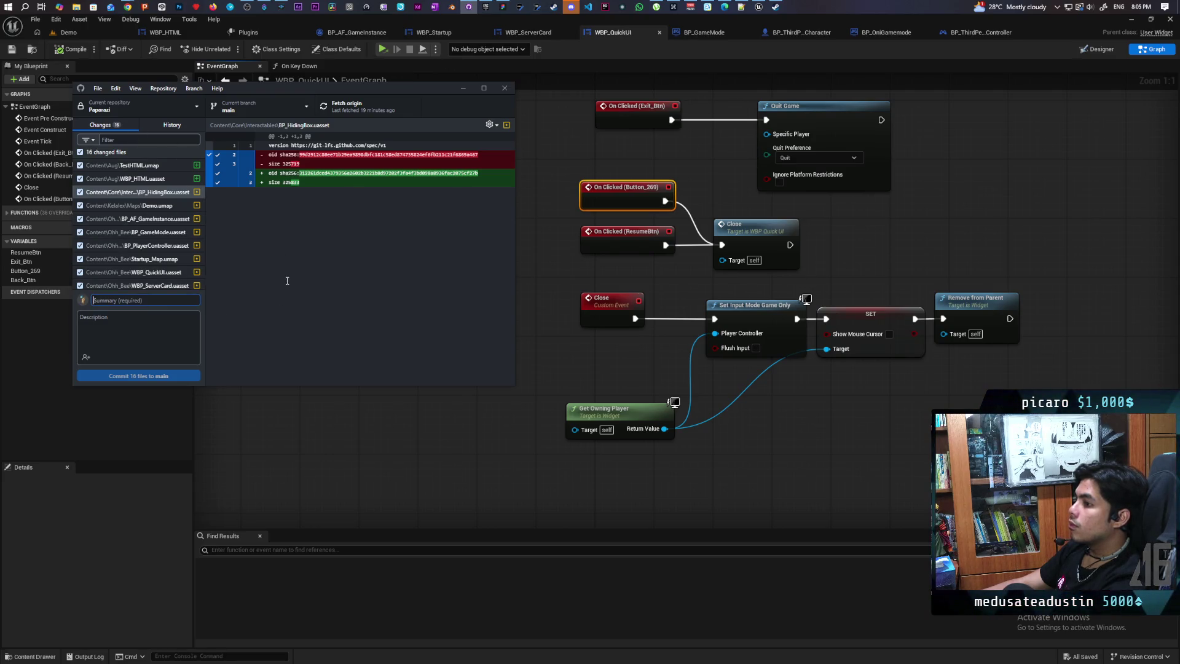
type("adjus")
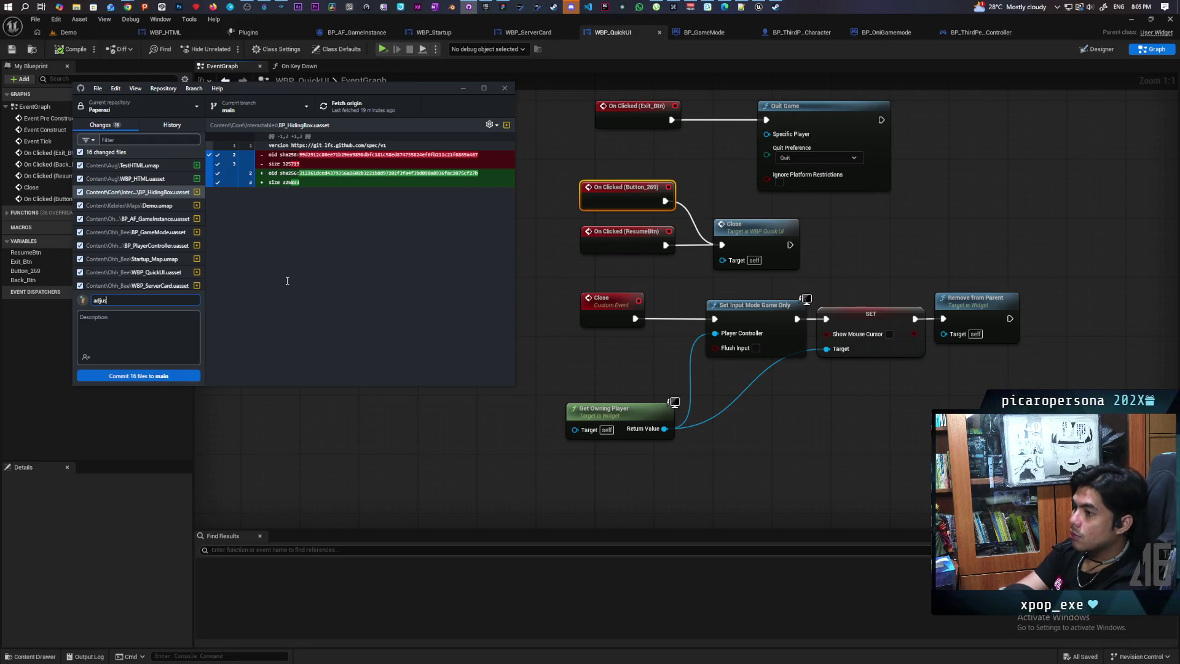
type("ted")
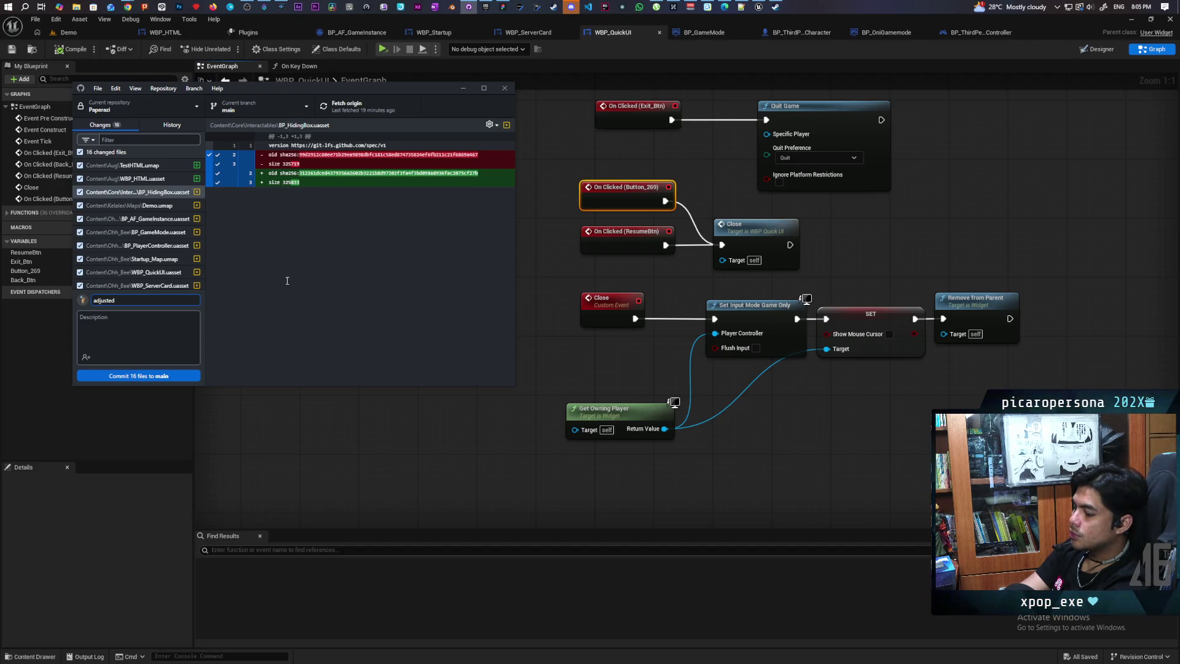
type(" widgets ")
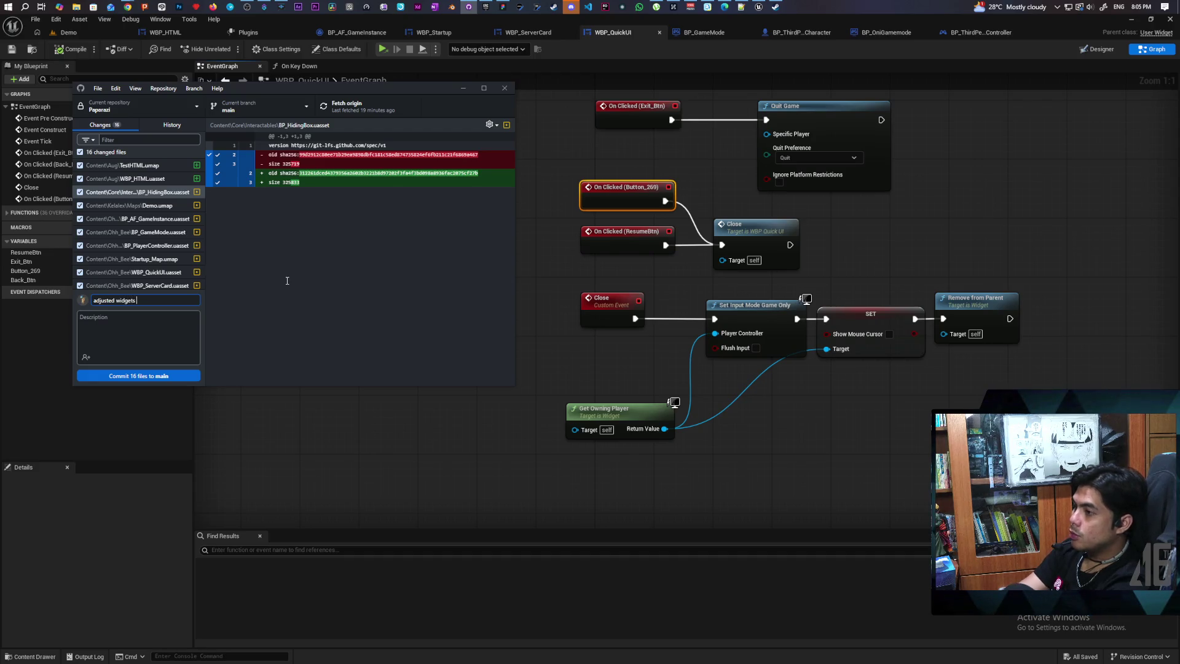
type("and")
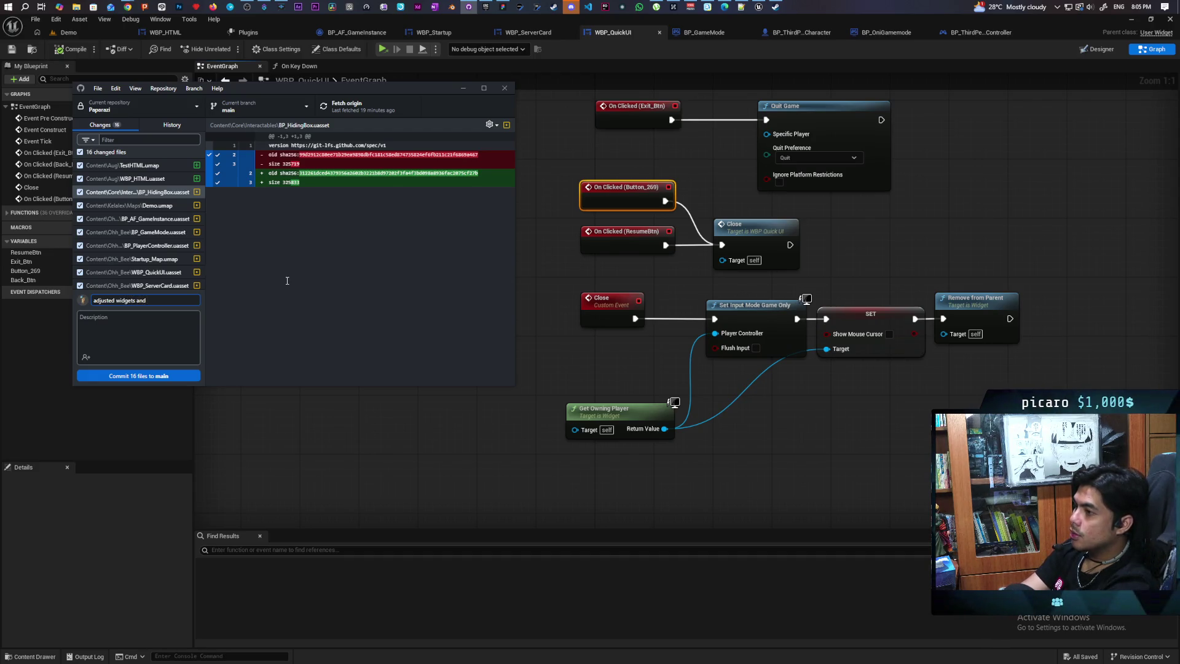
type(" ad")
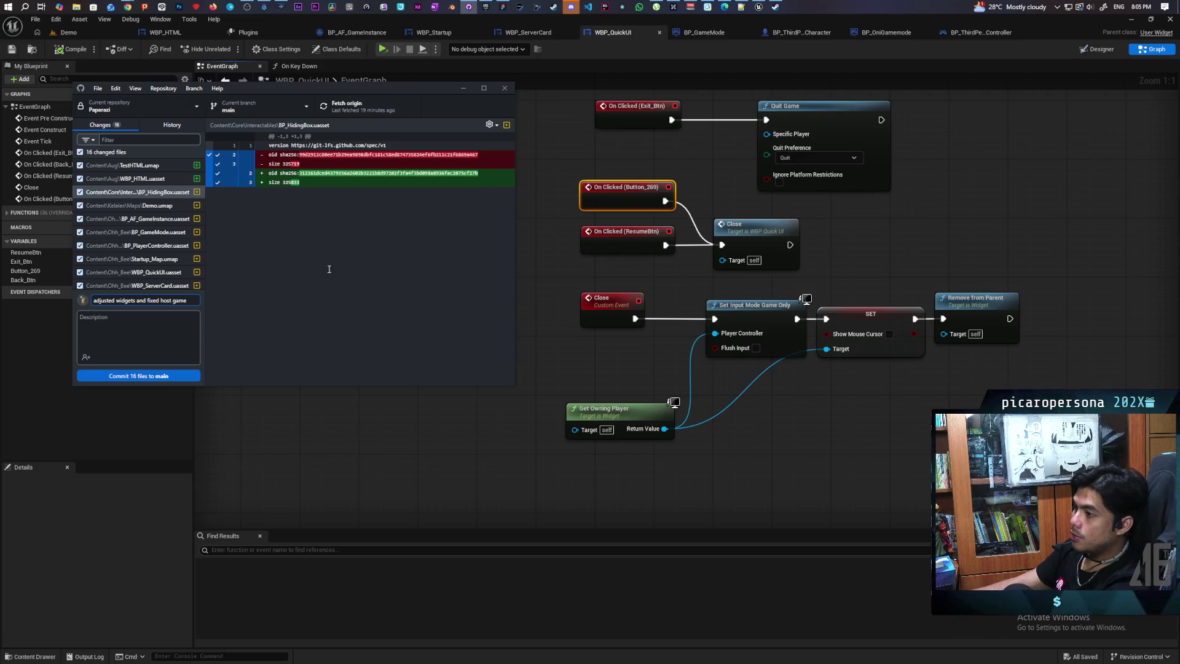
left_click(161, 375)
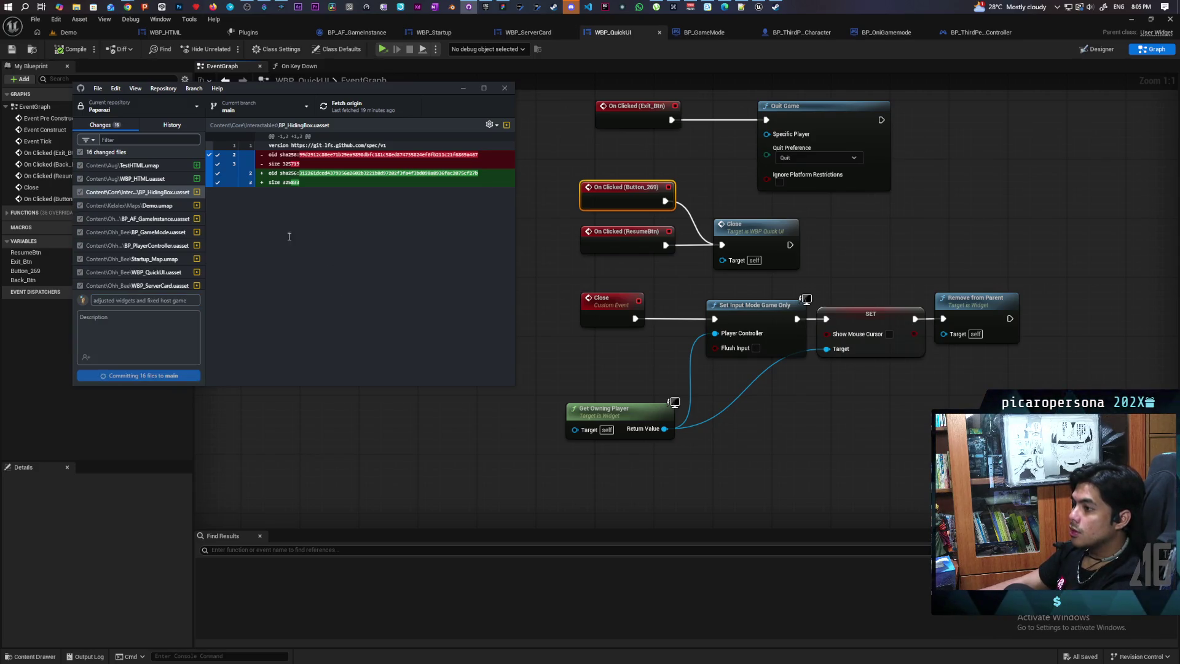
Push the new commit to origin with Ctrl+P
key("ctrl+p")
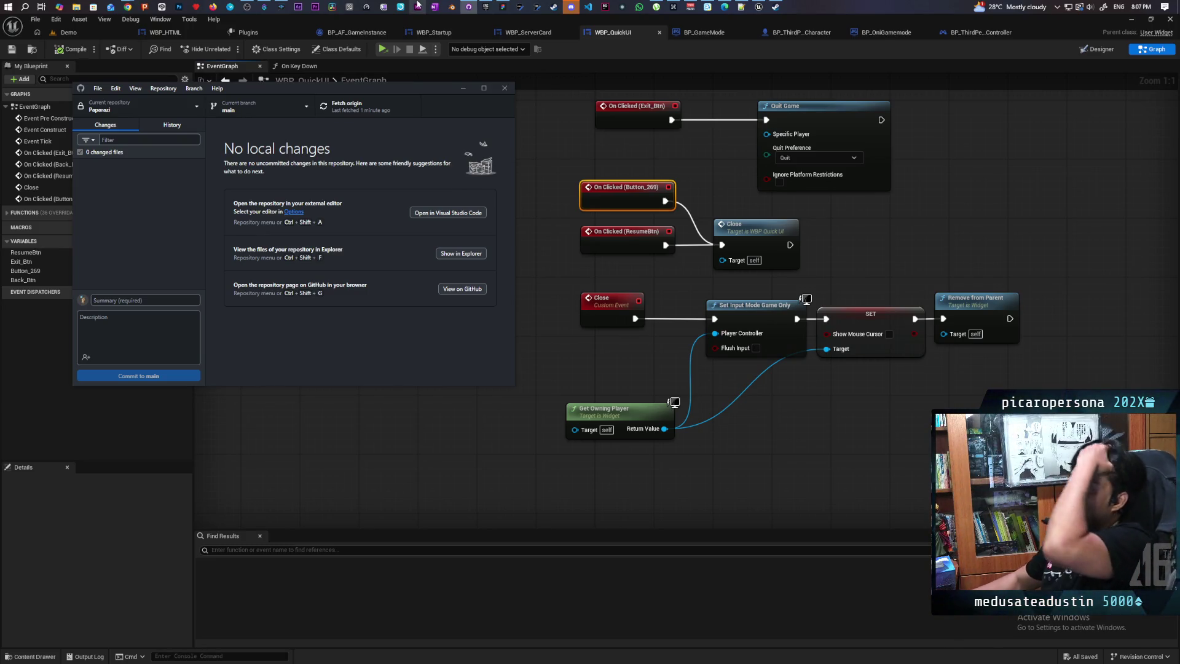
mouse_move(486, 7)
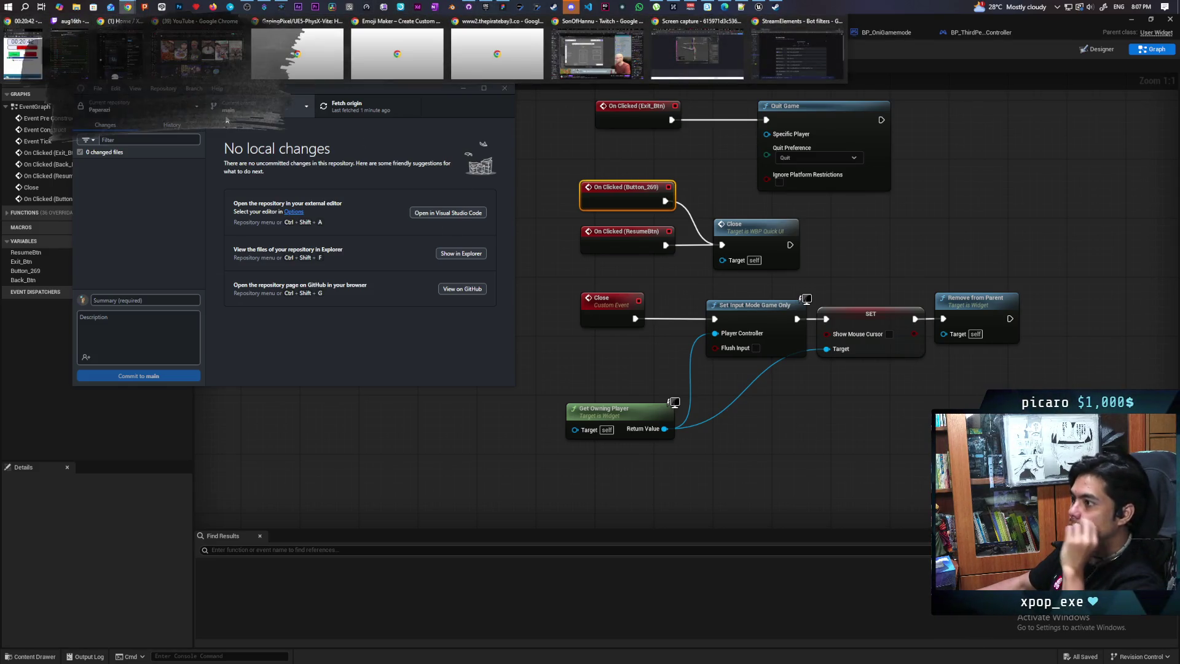
Switch to Chrome's 'Service with a Shotgun - Official Launch Trailer' tab and watch it to 1:04
left_click(198, 54)
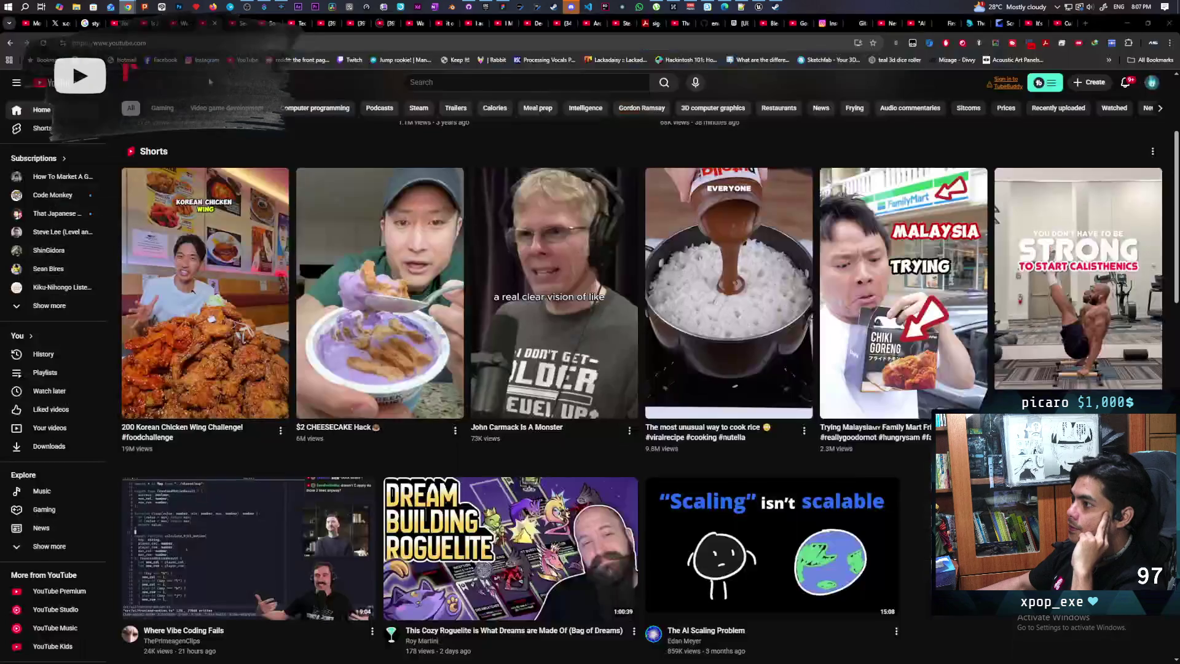
left_click(235, 24)
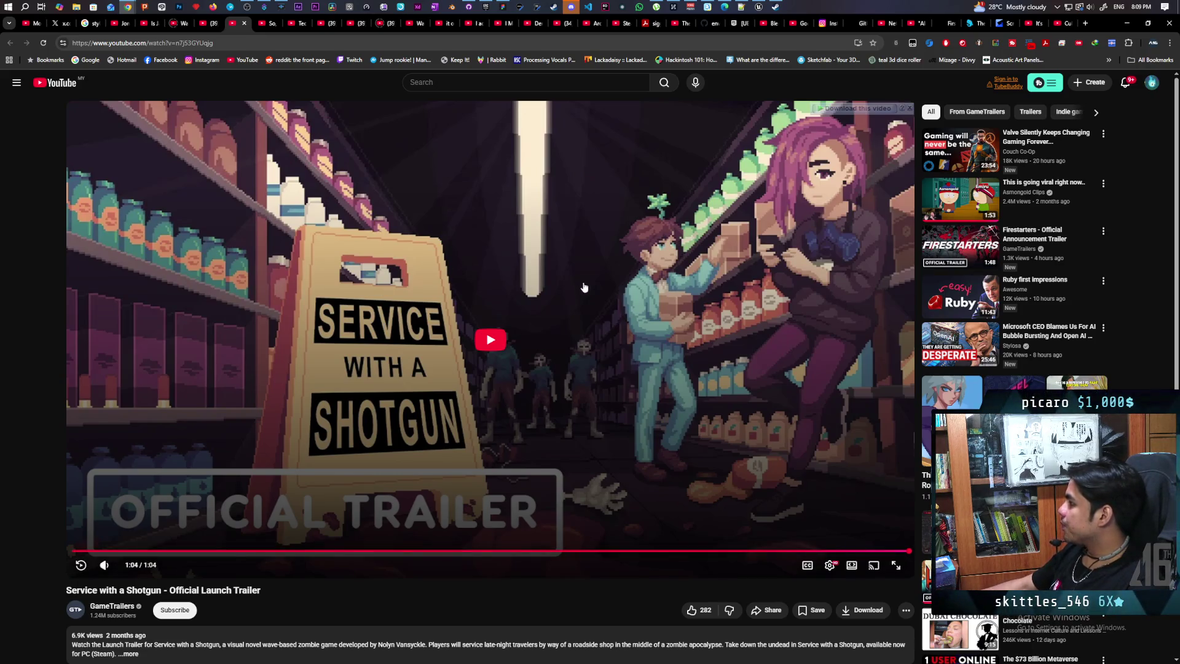
Play 'Firestarters - Official Announcement Trailer' from the sidebar recommendations through 1:47
left_click(948, 244)
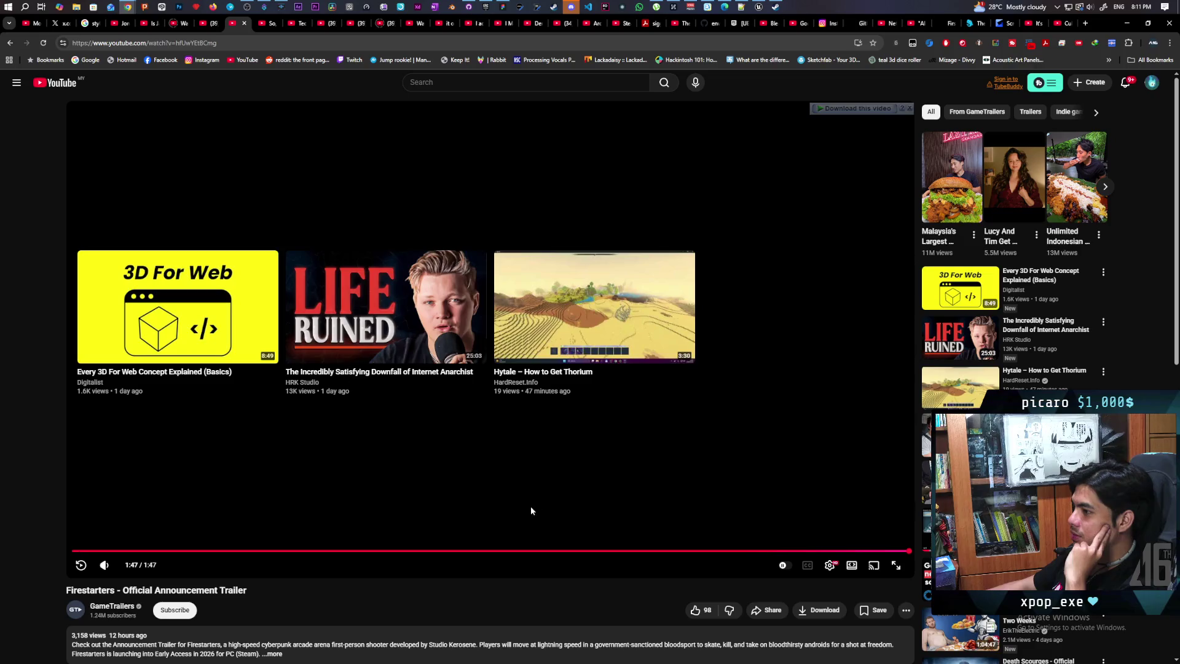
Open the 'So, I Looked Into Highguard...' tab, nudge the volume up, and pause and resume playback
left_click(269, 24)
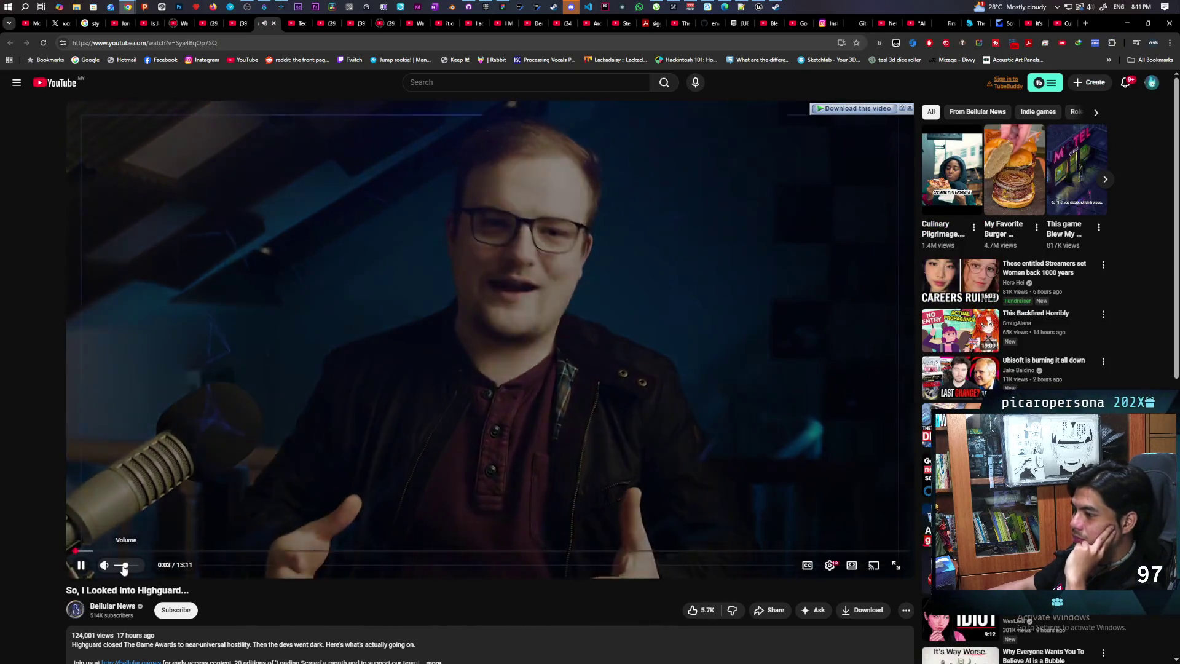
left_click_drag(123, 568, 131, 568)
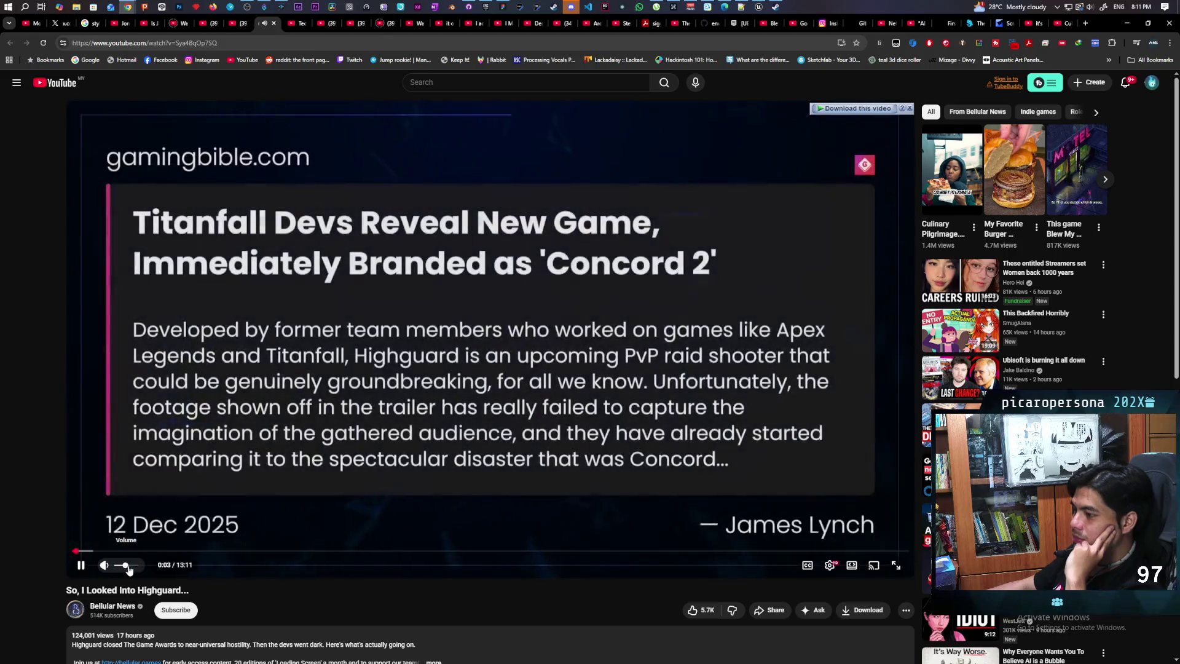
key("k")
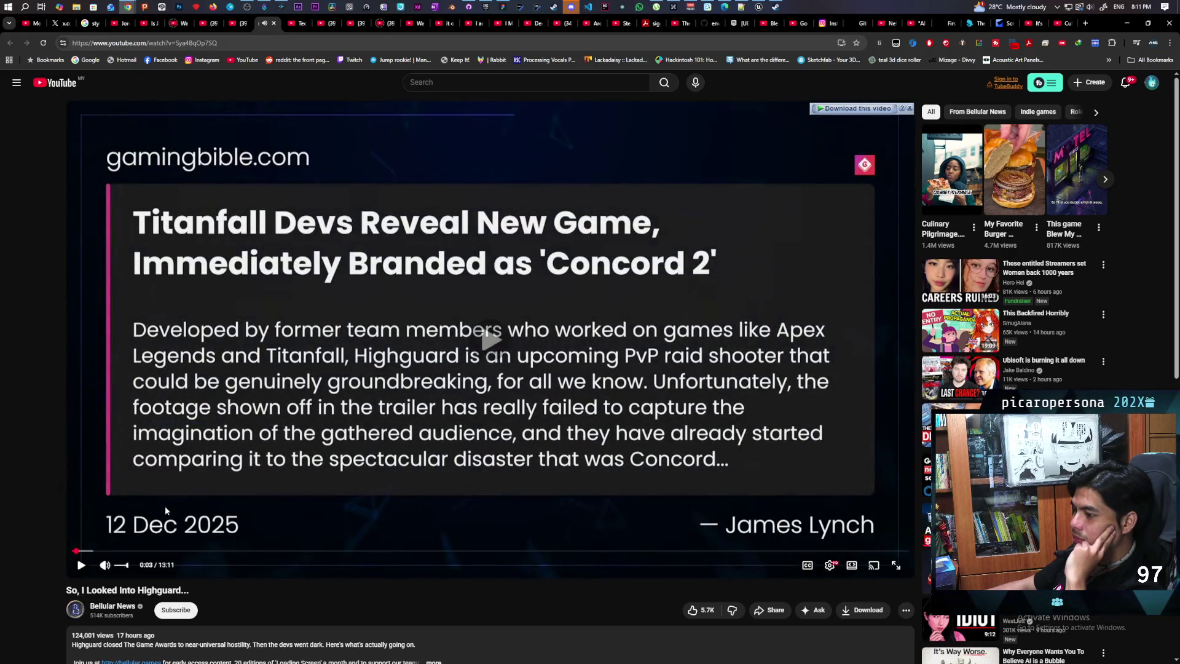
key("k")
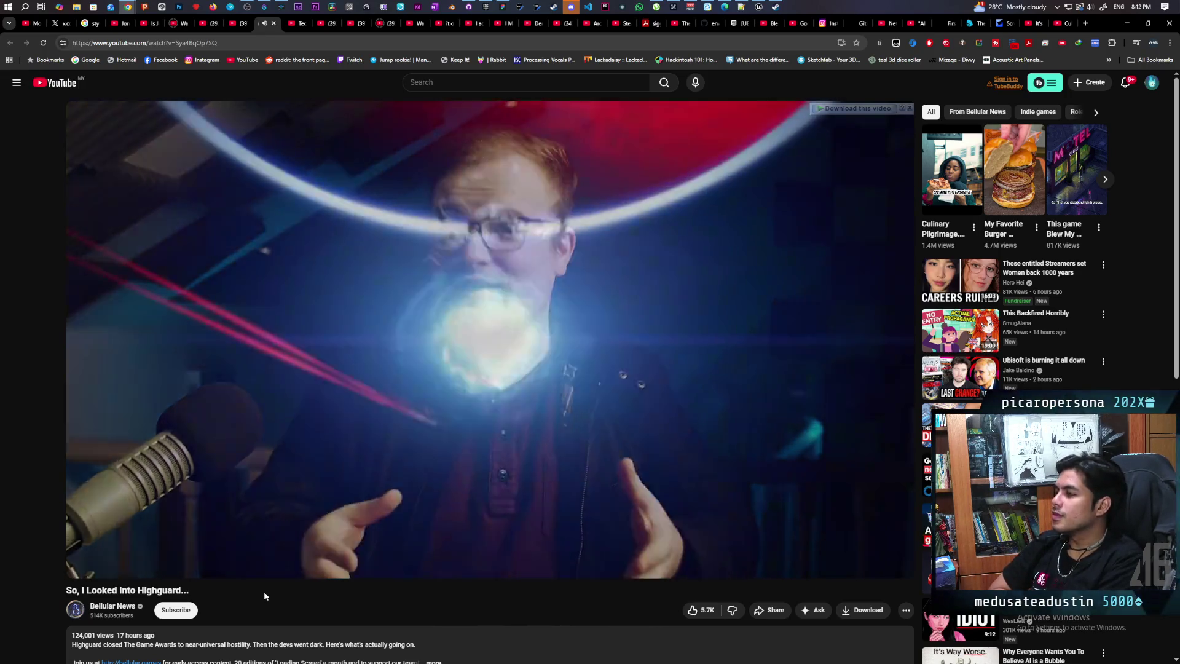
key("space")
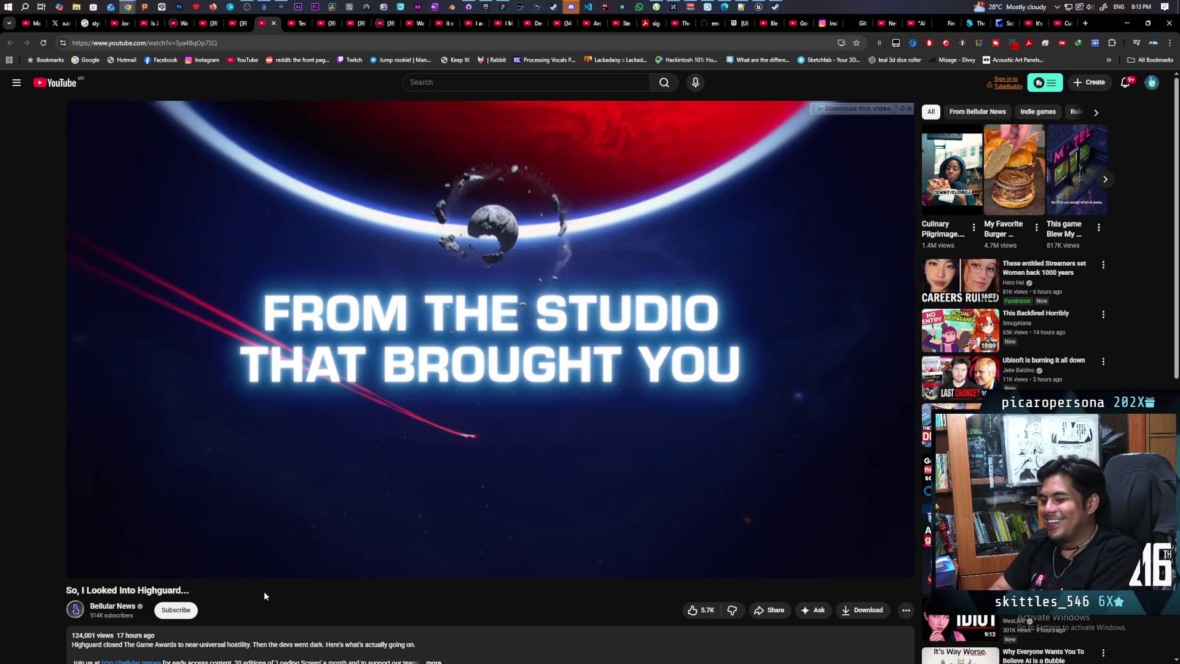
key("space")
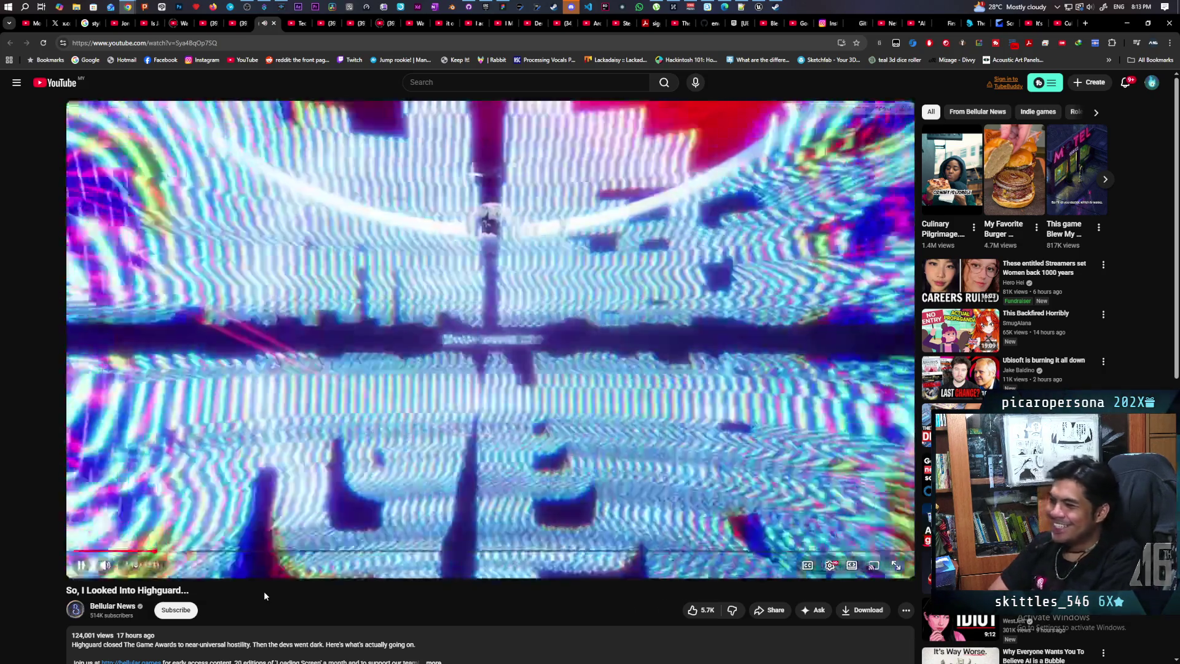
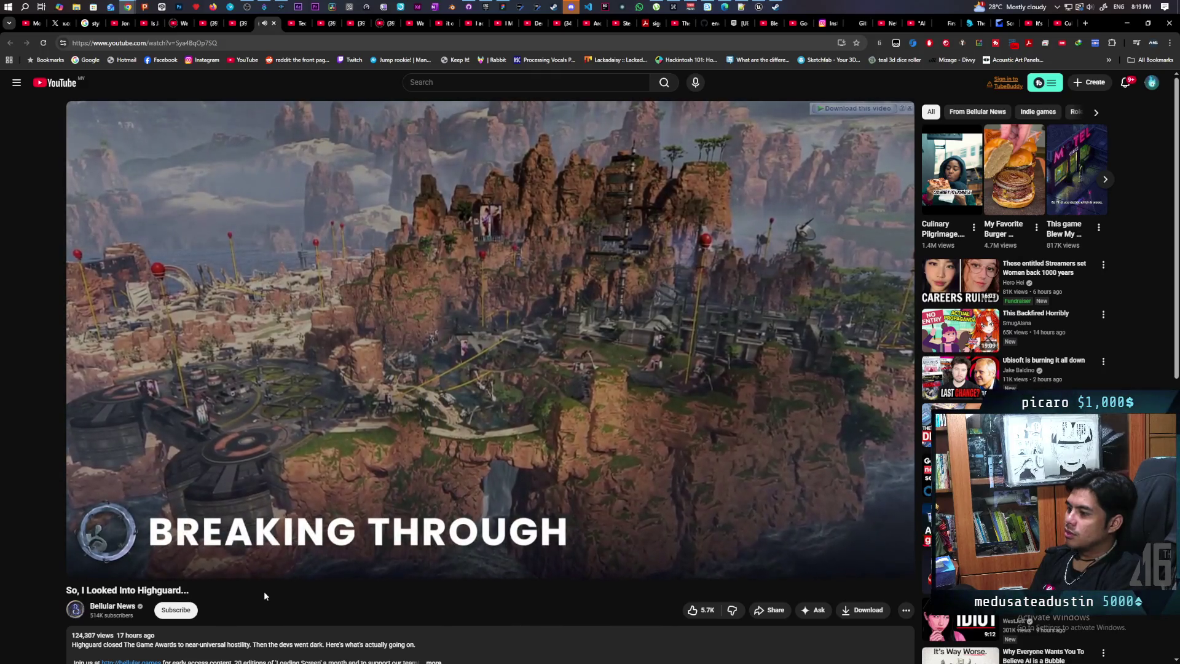
Pause the Highguard video briefly, then resume playback and let it run toward 11:47
key("space")
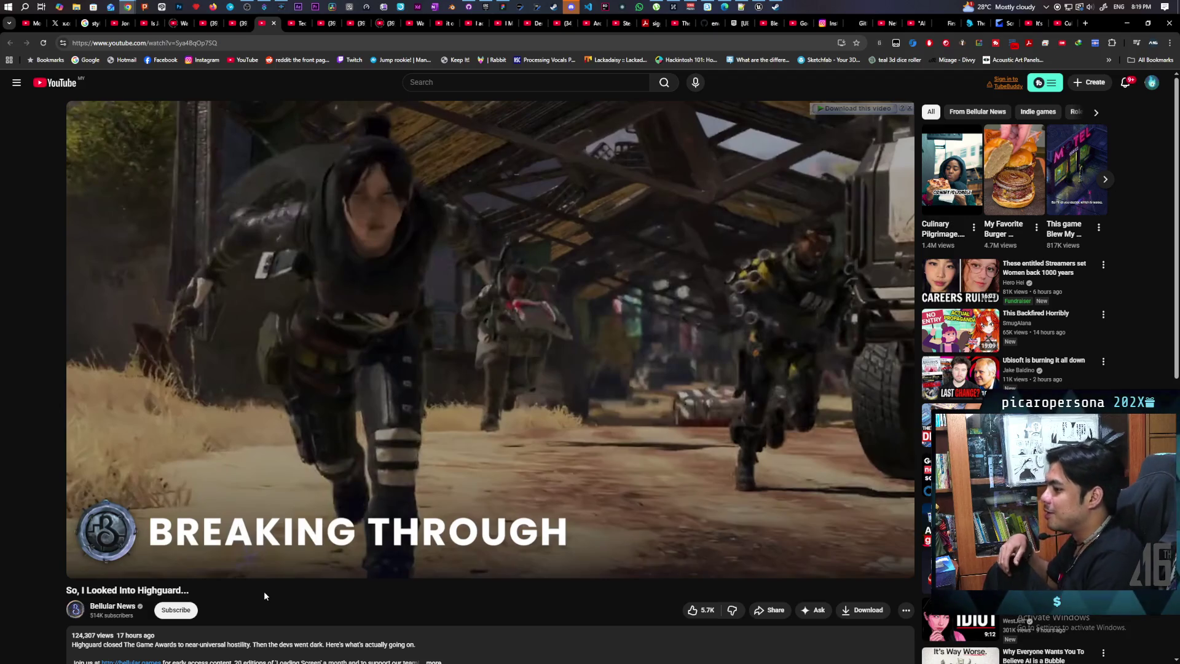
key("space")
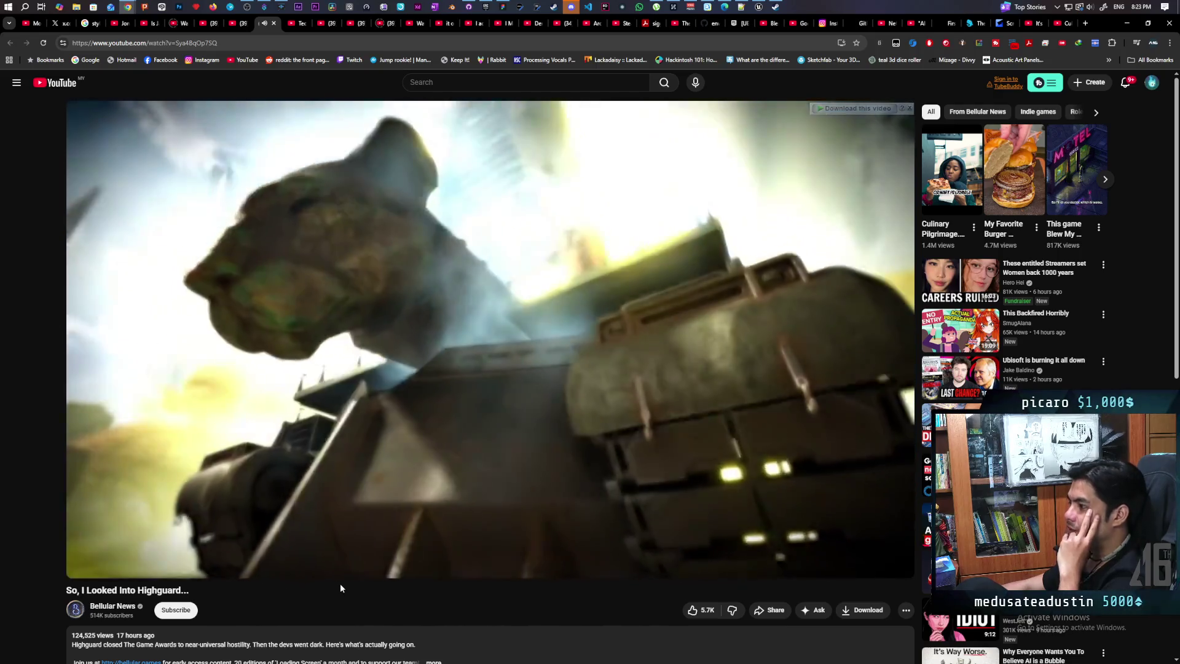
Pause the Highguard video at 12:43 of 13:11 on its end credits
mouse_move(339, 577)
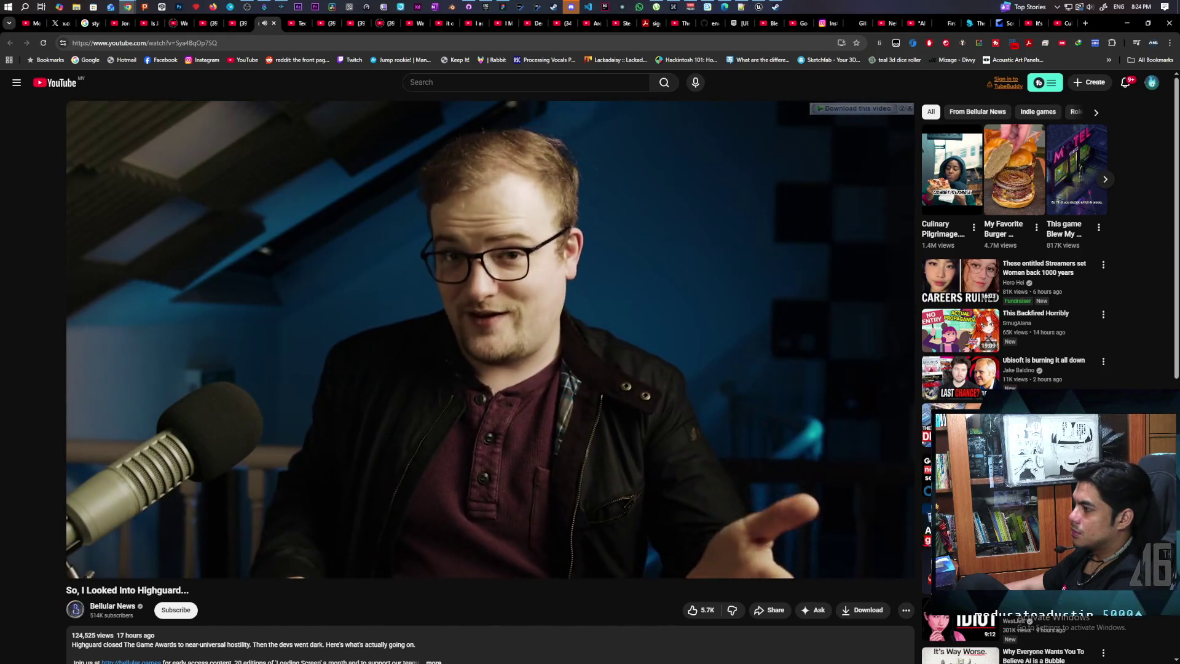
mouse_move(368, 556)
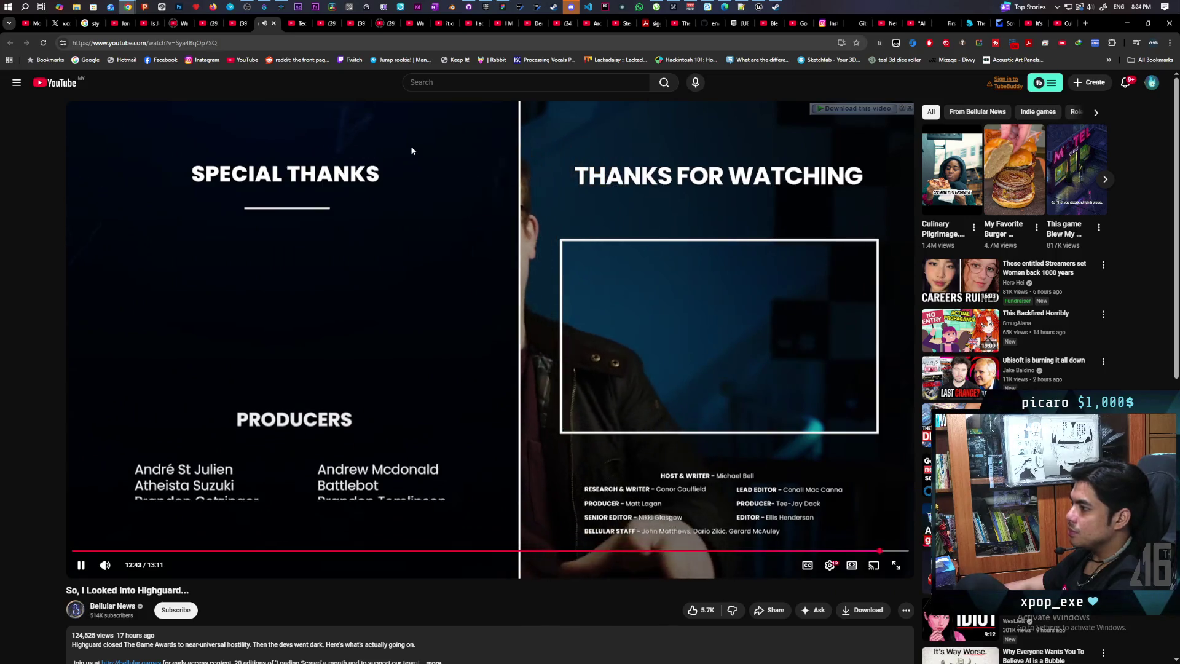
left_click(411, 147)
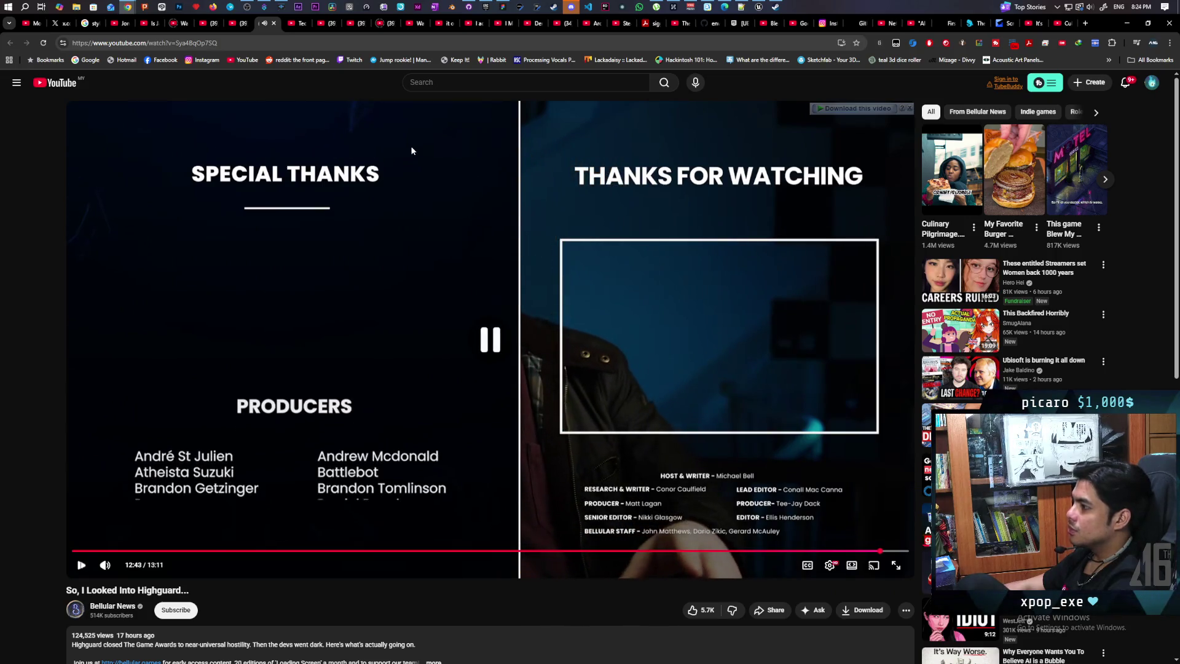
Pause the 'Tech Bros' tab's video, then start 'Microsoft Reacts to New Steam Machine' playing
left_click(299, 25)
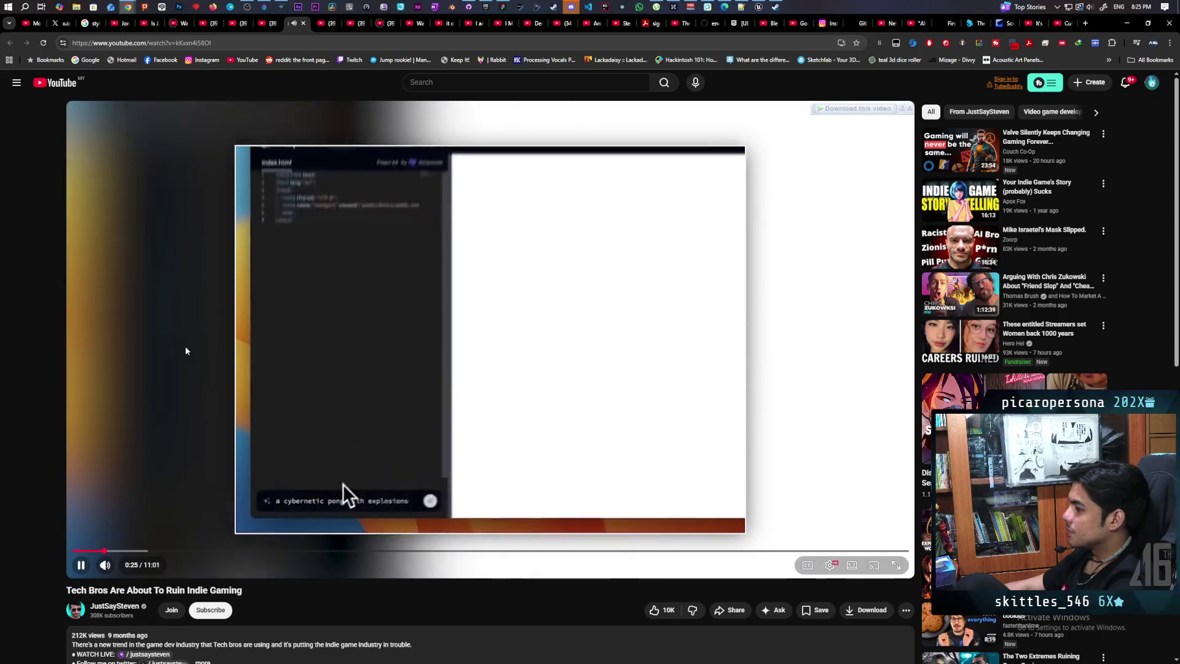
left_click(272, 396)
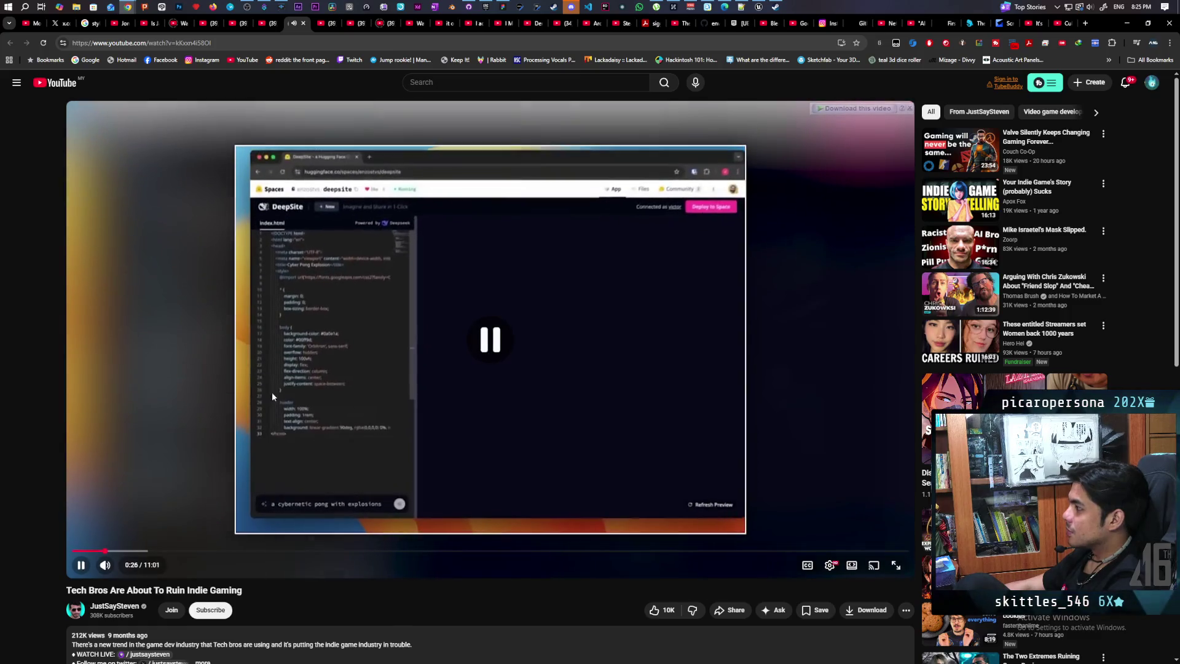
left_click(326, 25)
left_click(335, 493)
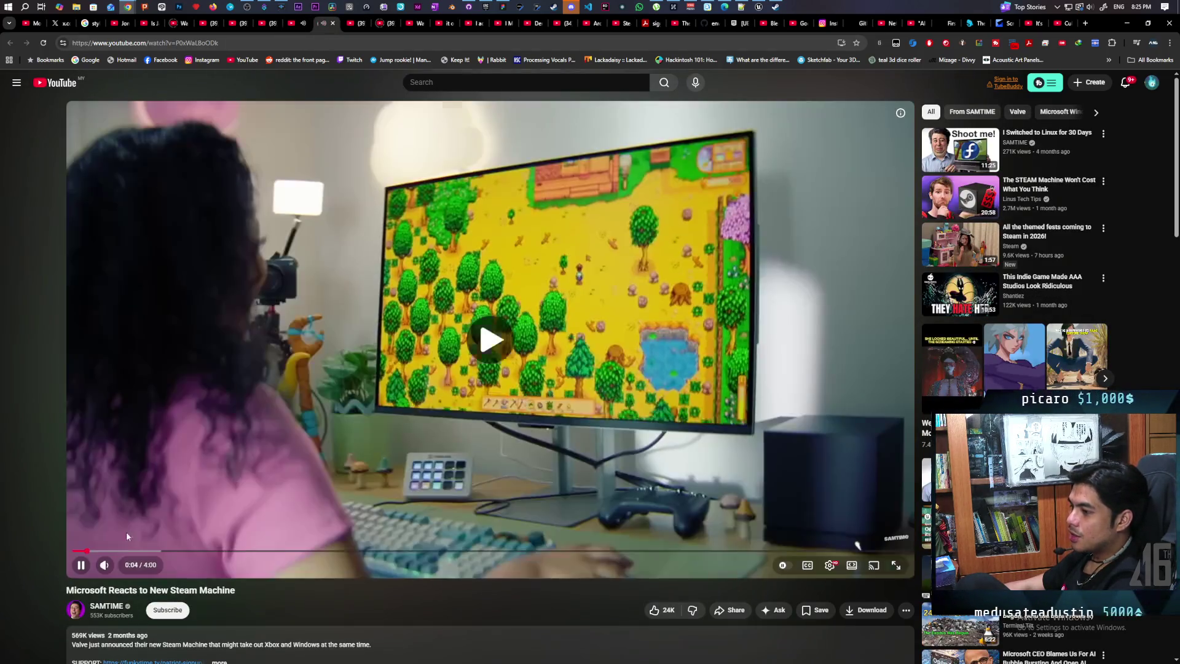